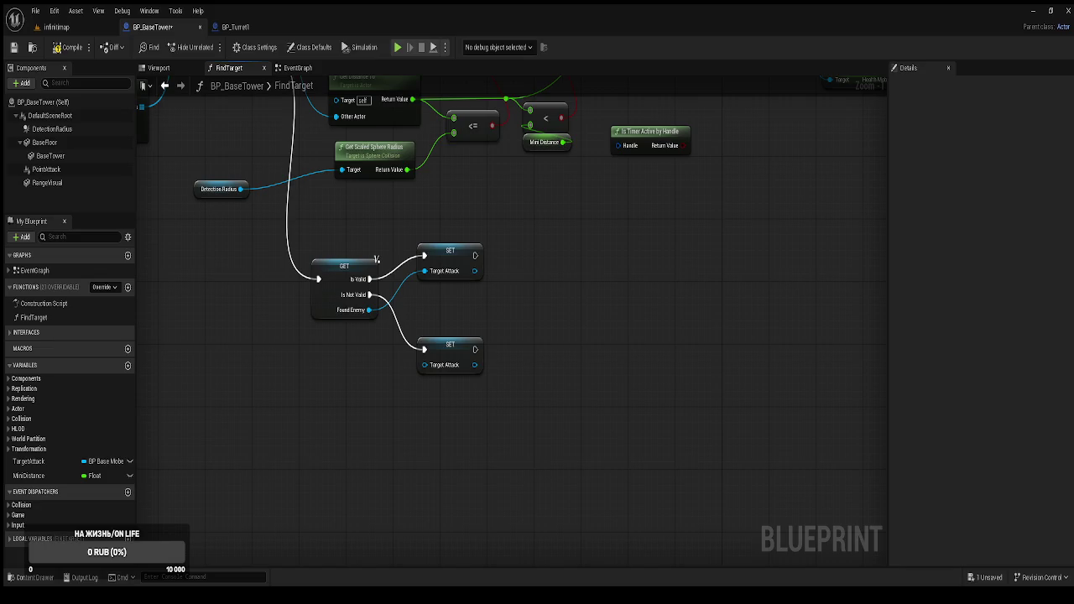
Compile BP_BaseTower, then review the BeginPlay shooting and rotation timers in BP_Turret1's EventGraph.
{"action": "left_click", "coordinate": [62, 50]}
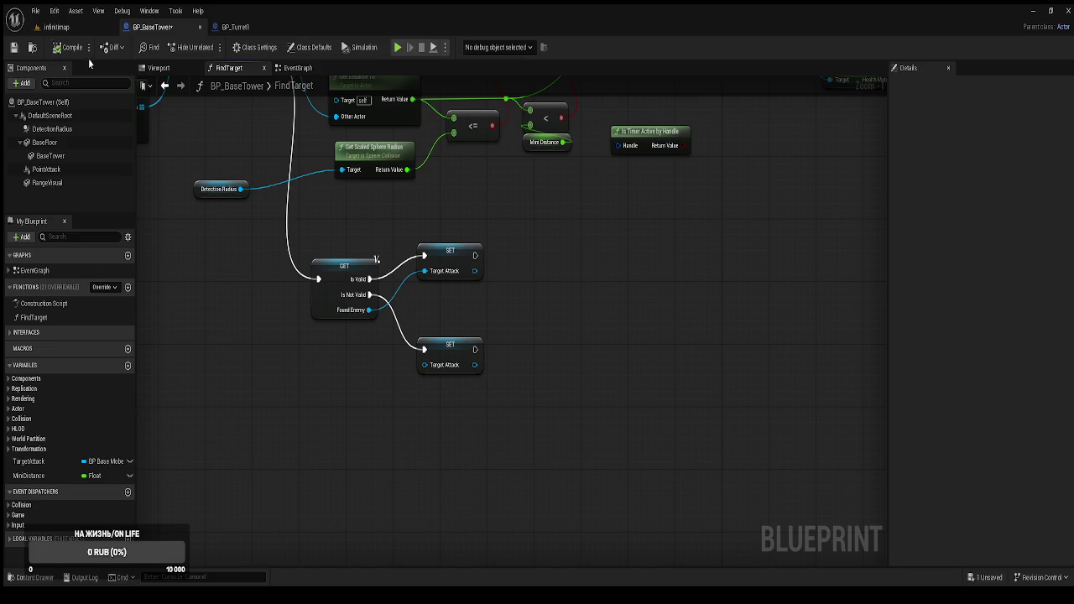
{"action": "left_click", "coordinate": [241, 27]}
{"action": "scroll", "coordinate": [295, 137], "scroll_direction": "down", "scroll_amount": 2}
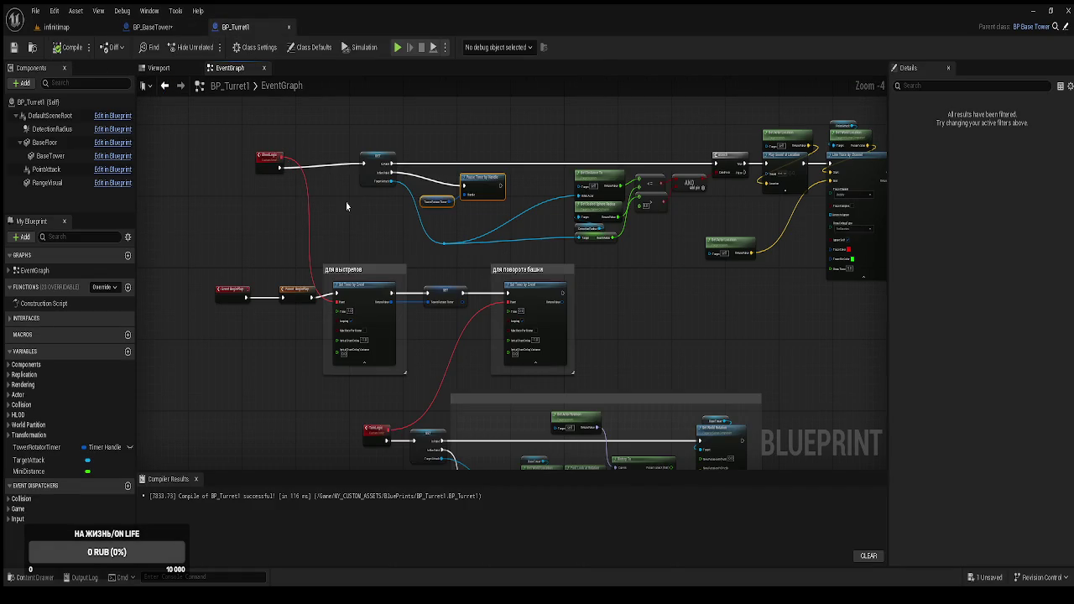
{"action": "scroll", "coordinate": [347, 213], "scroll_direction": "up", "scroll_amount": 1}
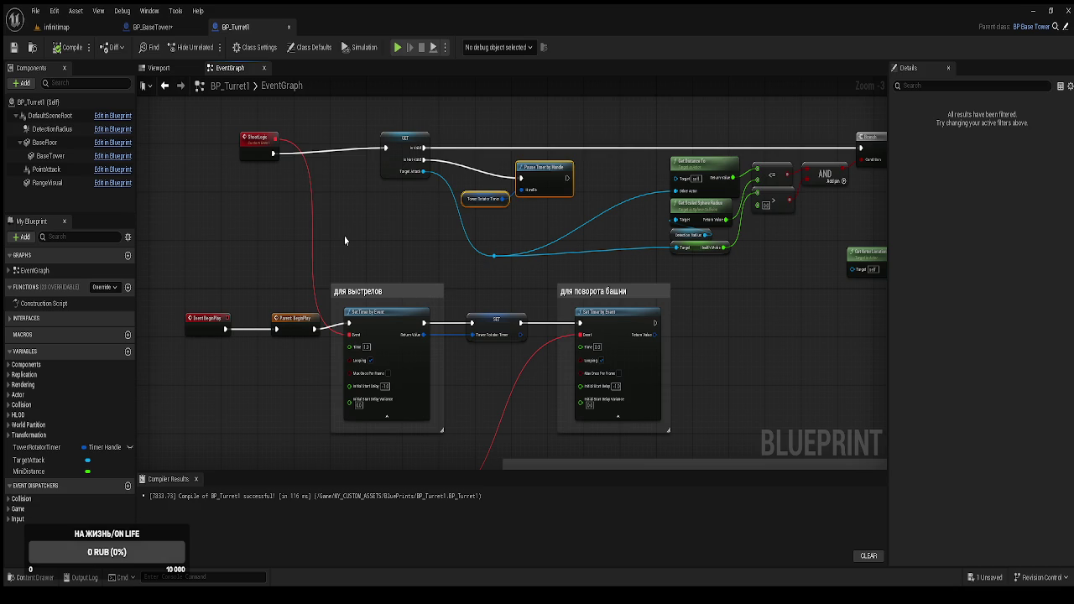
{"action": "scroll", "coordinate": [322, 333], "scroll_direction": "down", "scroll_amount": 2}
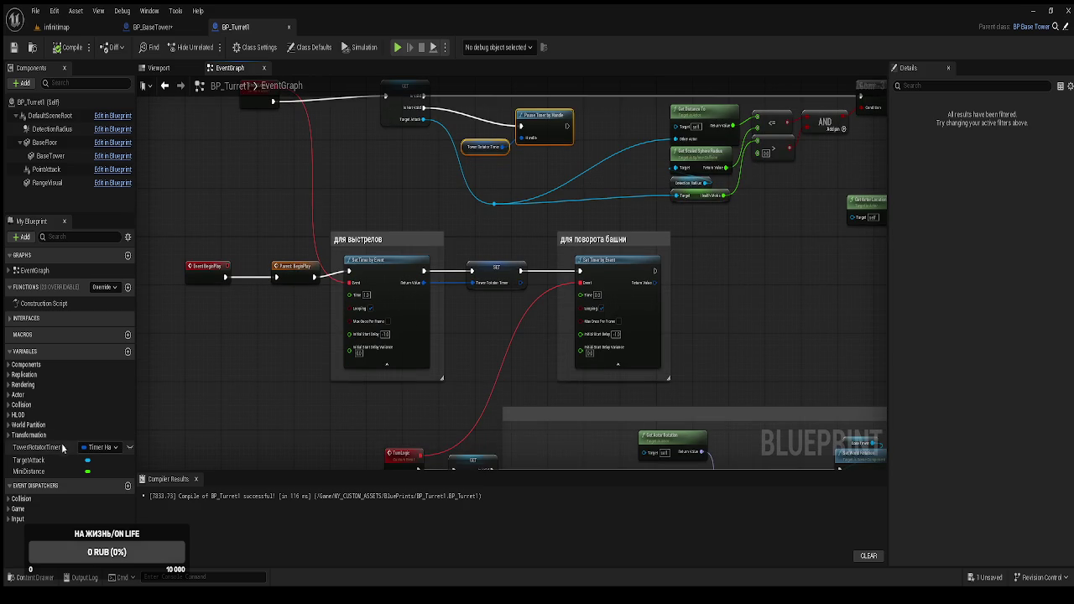
Delete BP_Turret1's TowerRotatorTimer variable and its SET node, then save all blueprints.
{"action": "left_click", "coordinate": [58, 450]}
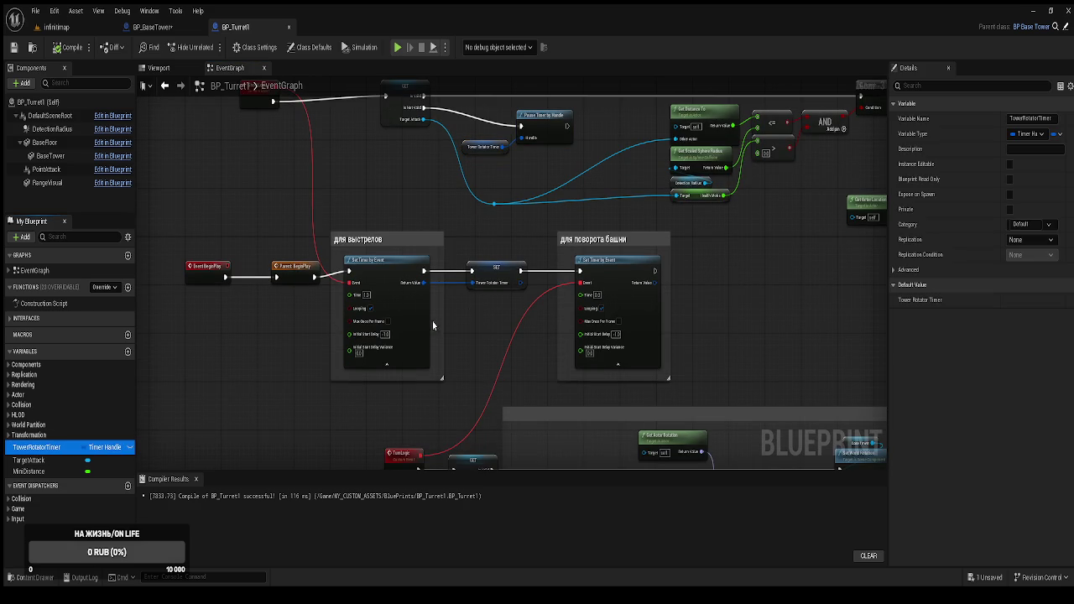
{"action": "left_click", "coordinate": [499, 272]}
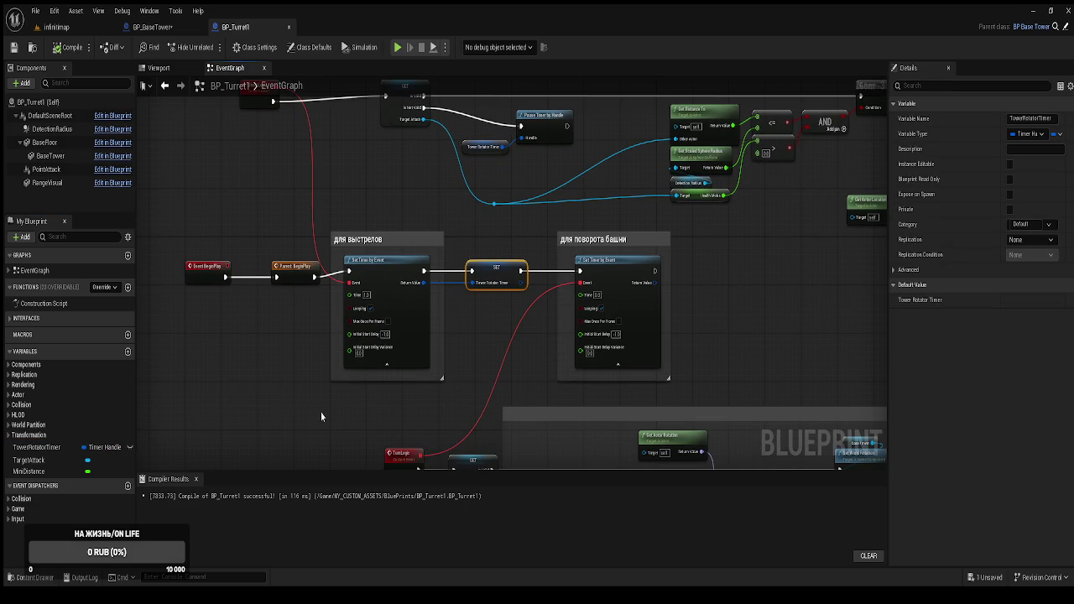
{"action": "left_click", "coordinate": [32, 448]}
{"action": "key", "text": "Delete"}
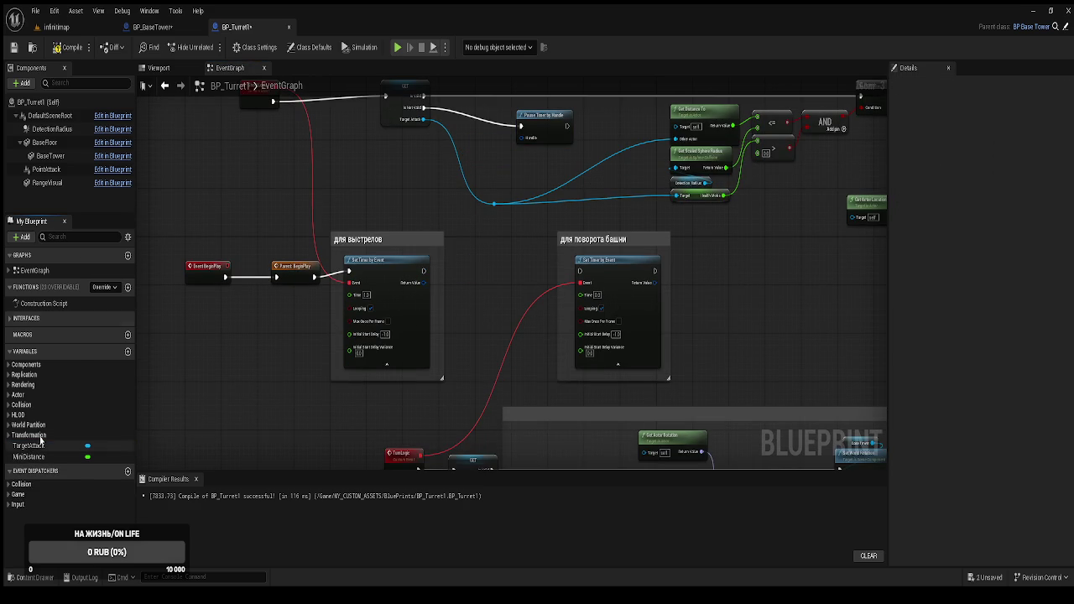
{"action": "left_click", "coordinate": [152, 28]}
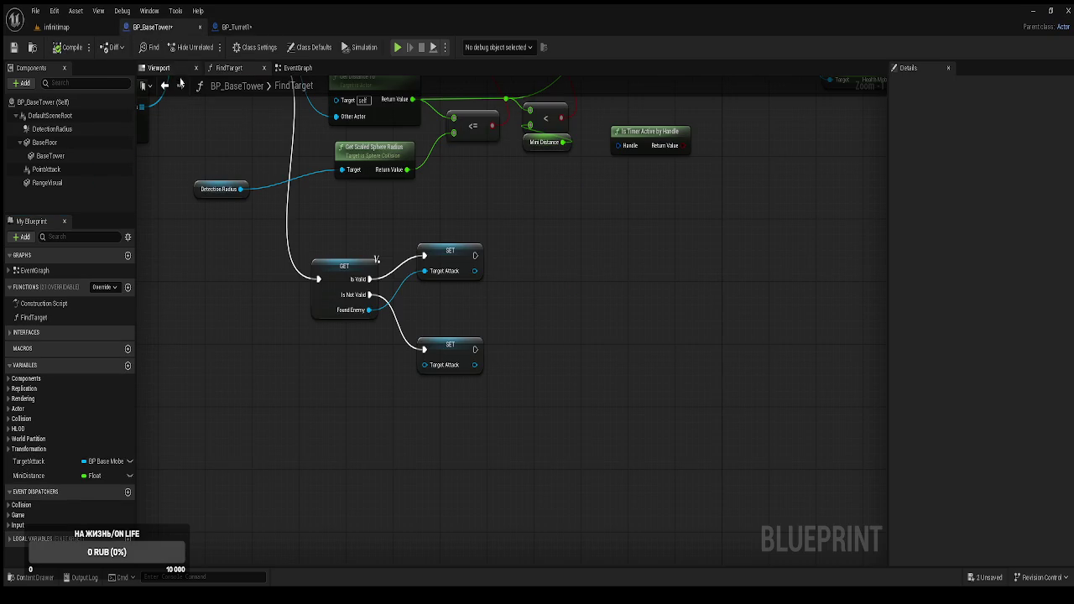
{"action": "key", "text": "ctrl+s"}
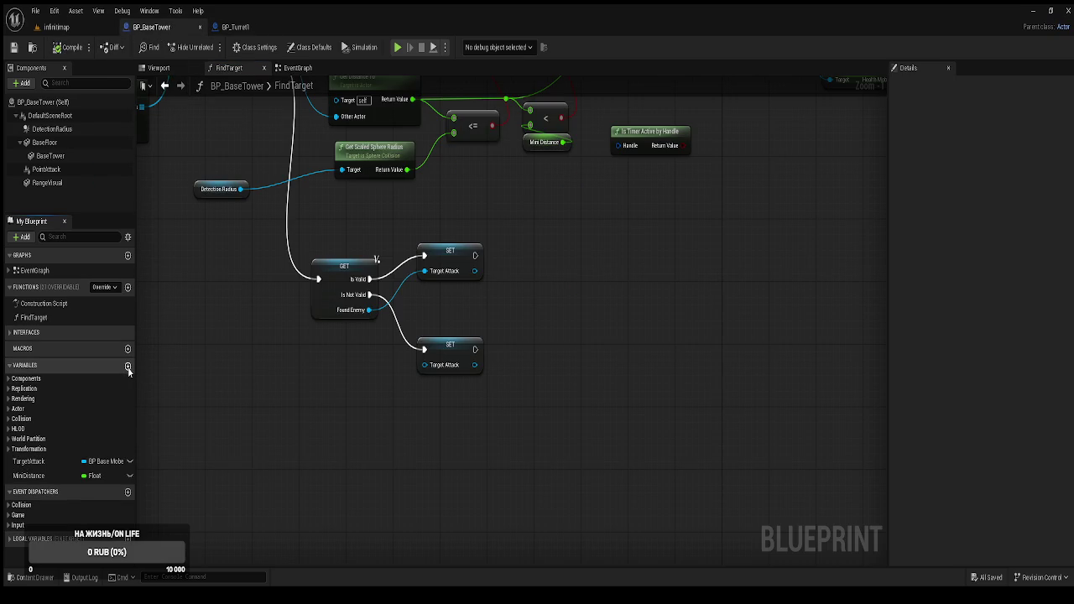
Add a TowerRotatorTimer variable of type Timer Handle to BP_BaseTower, compile and save.
{"action": "left_click", "coordinate": [128, 368]}
{"action": "type", "text": "TowerRotatorTimer"}
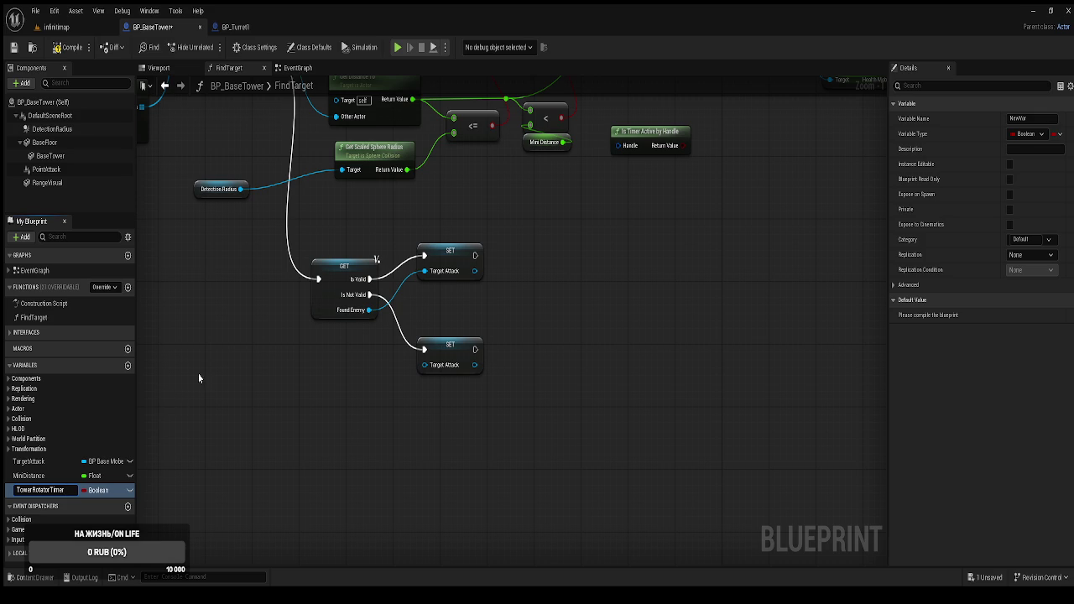
{"action": "key", "text": "Return"}
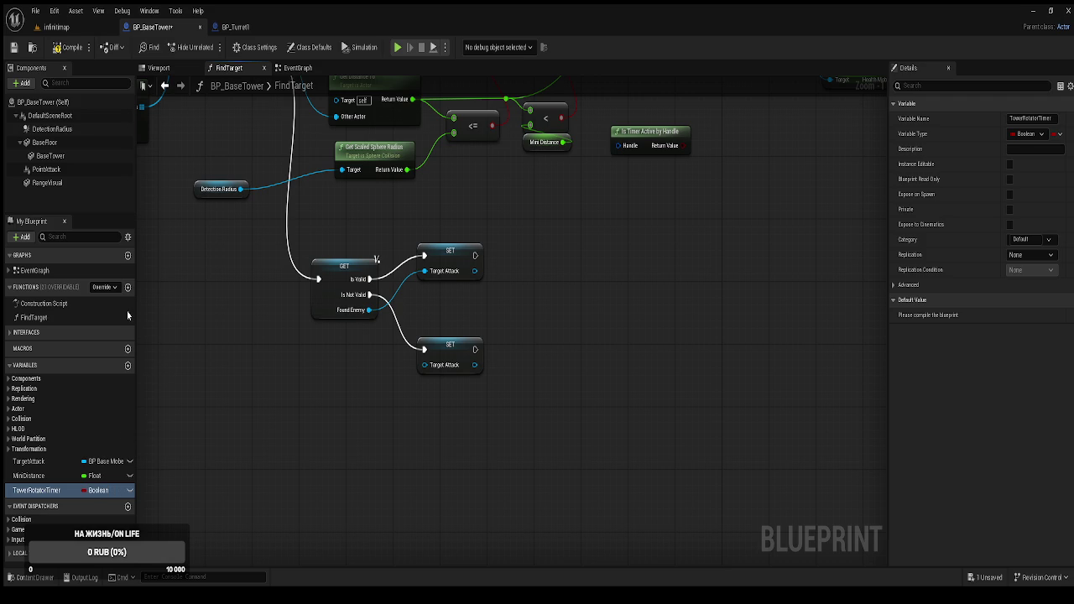
{"action": "left_click", "coordinate": [66, 50]}
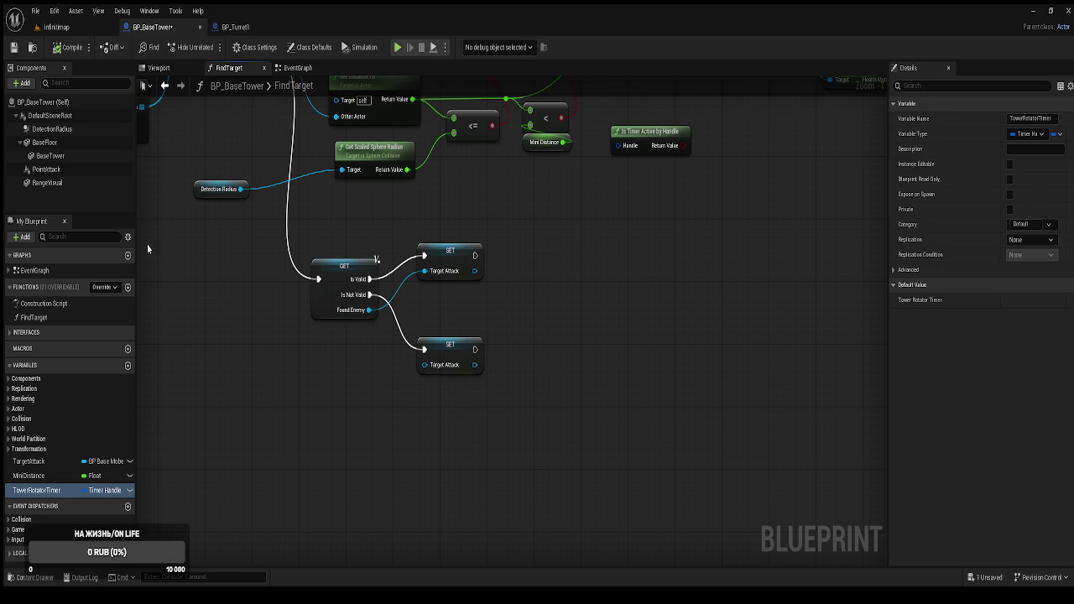
{"action": "key", "text": "ctrl+s"}
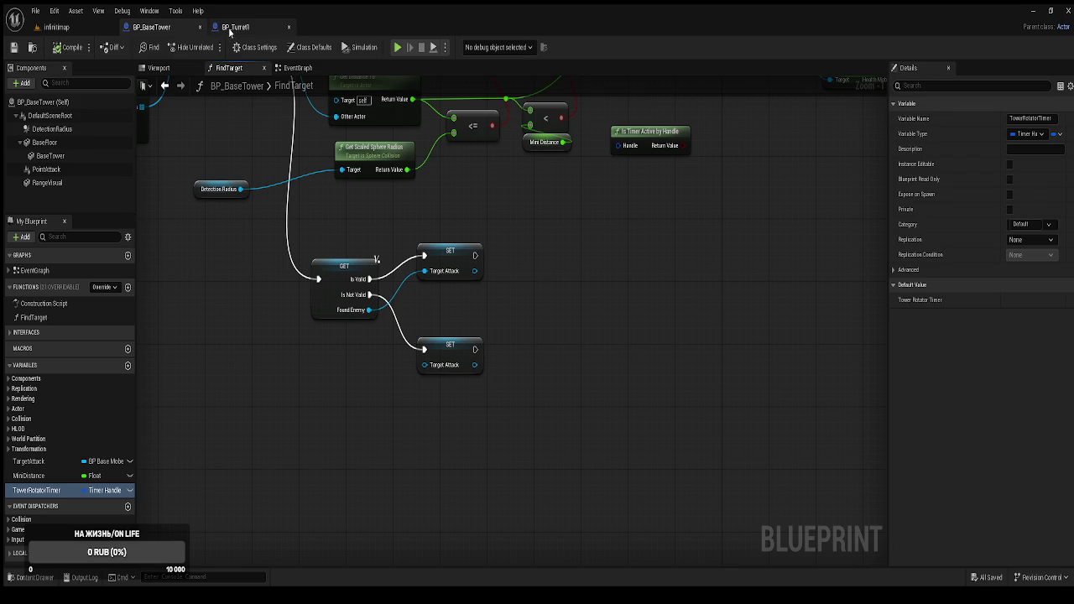
In BP_Turret1, store the first timer's Return Value in a SET TowerRotatorTimer node and compile.
{"action": "left_click", "coordinate": [229, 27]}
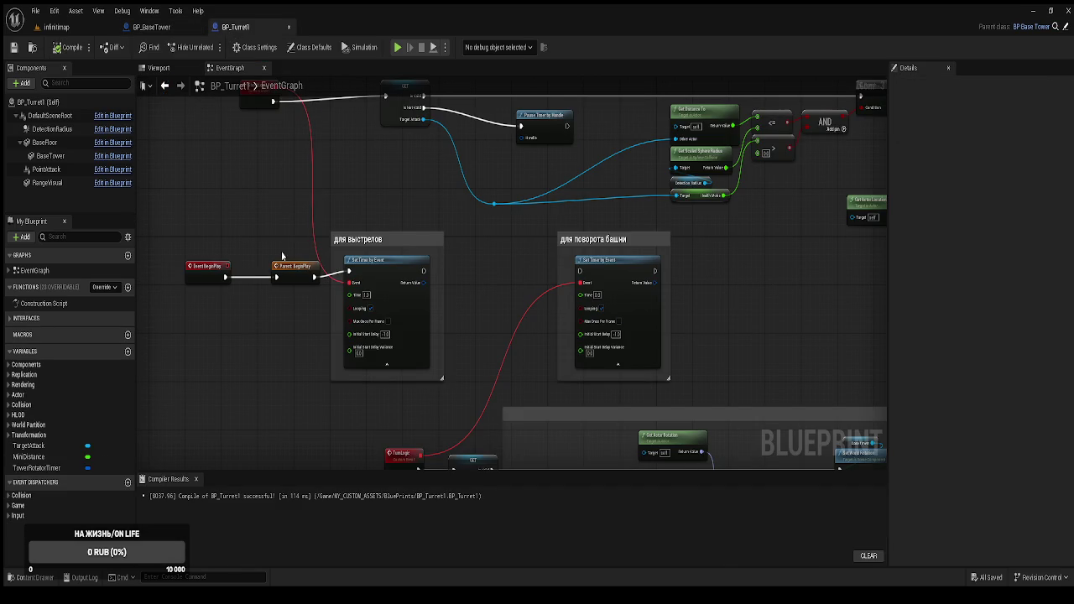
{"action": "left_click", "coordinate": [50, 468]}
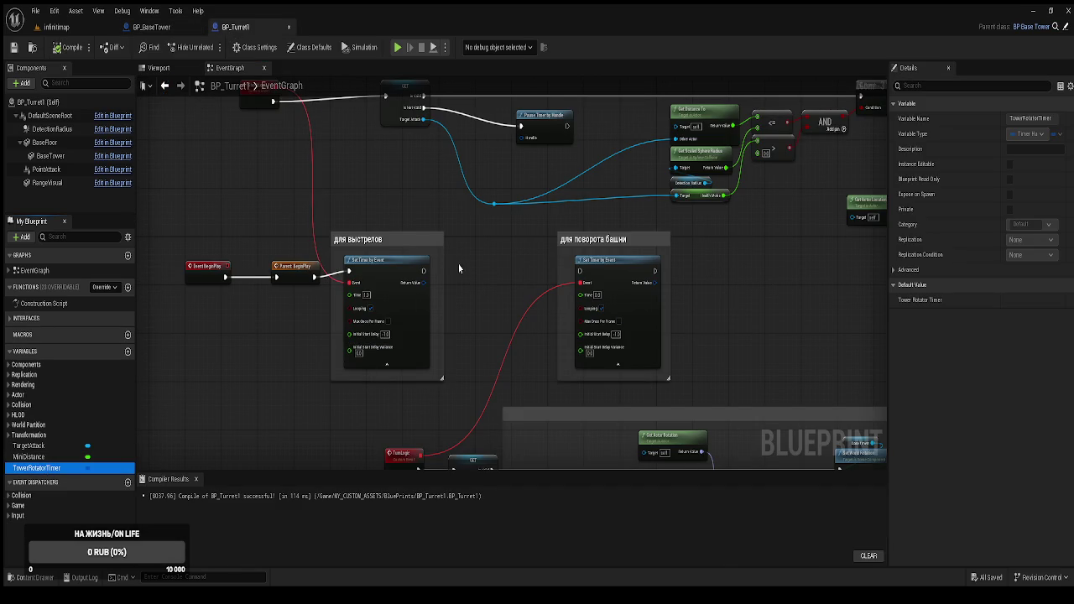
{"action": "mouse_move", "coordinate": [461, 276]}
{"action": "left_mouse_down"}
{"action": "mouse_move", "coordinate": [424, 283]}
{"action": "mouse_move", "coordinate": [462, 265]}
{"action": "left_mouse_up"}
{"action": "left_click", "coordinate": [67, 48]}
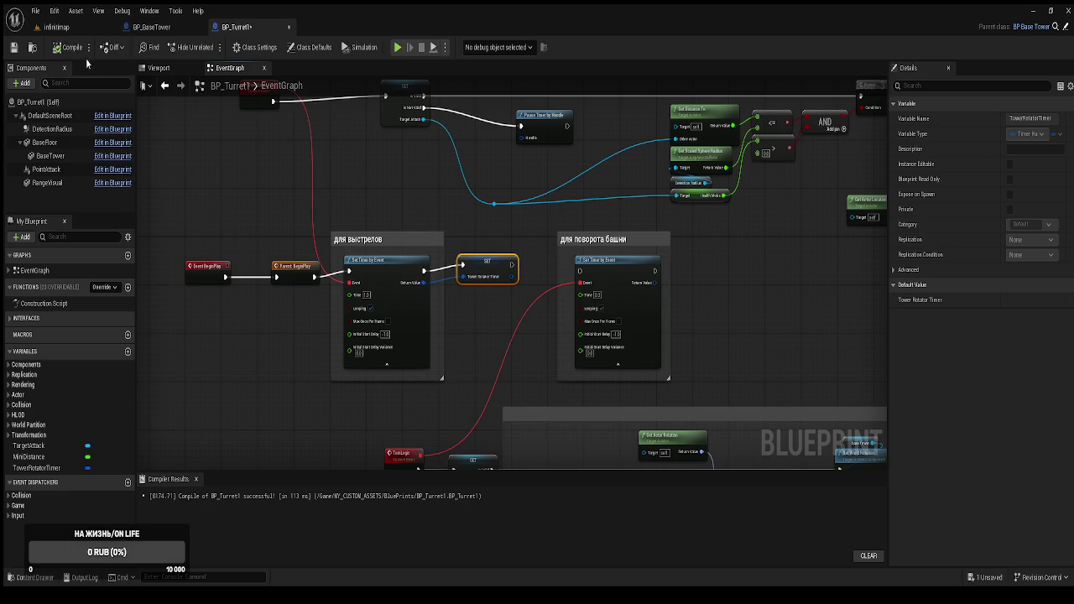
Chain the SET node's execution into the rotation Set Timer by Event, recompile and save BP_Turret1.
{"action": "left_click", "coordinate": [151, 29]}
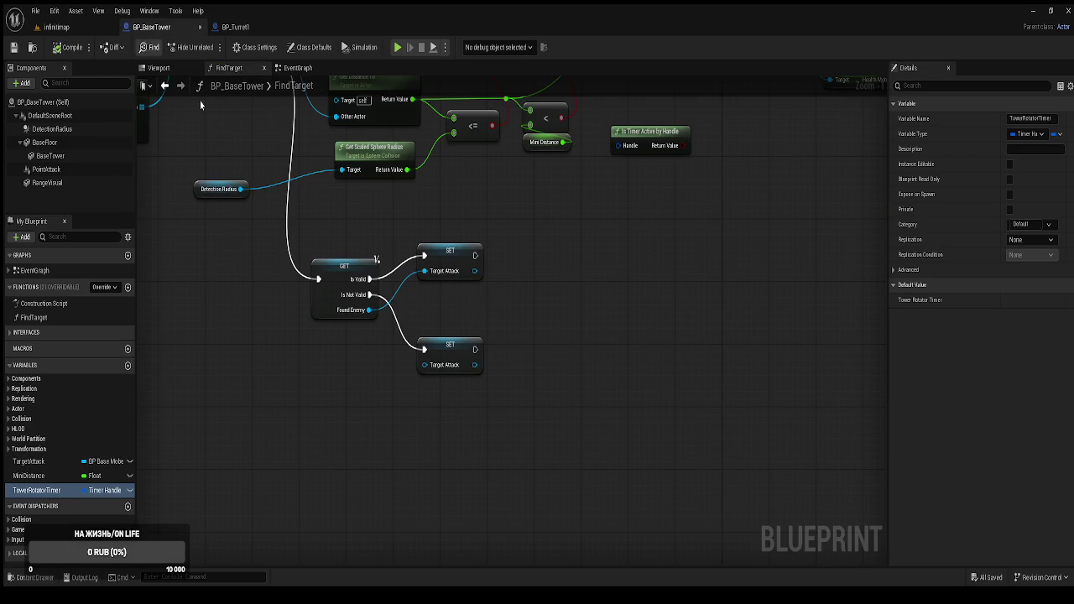
{"action": "left_click", "coordinate": [234, 30]}
{"action": "left_click_drag", "start_coordinate": [512, 265], "coordinate": [578, 269]}
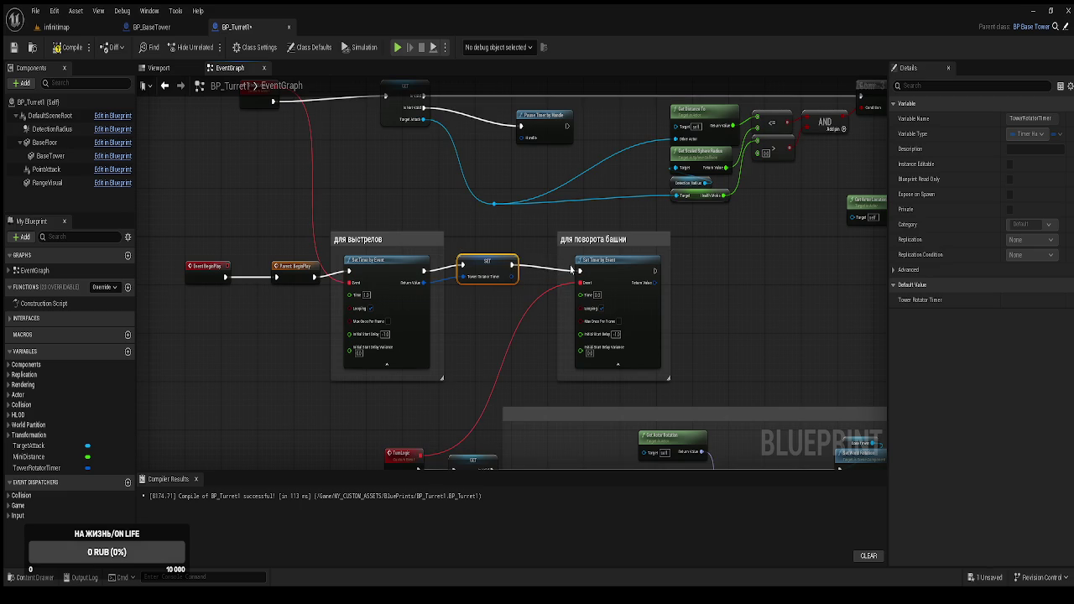
{"action": "left_click", "coordinate": [65, 48]}
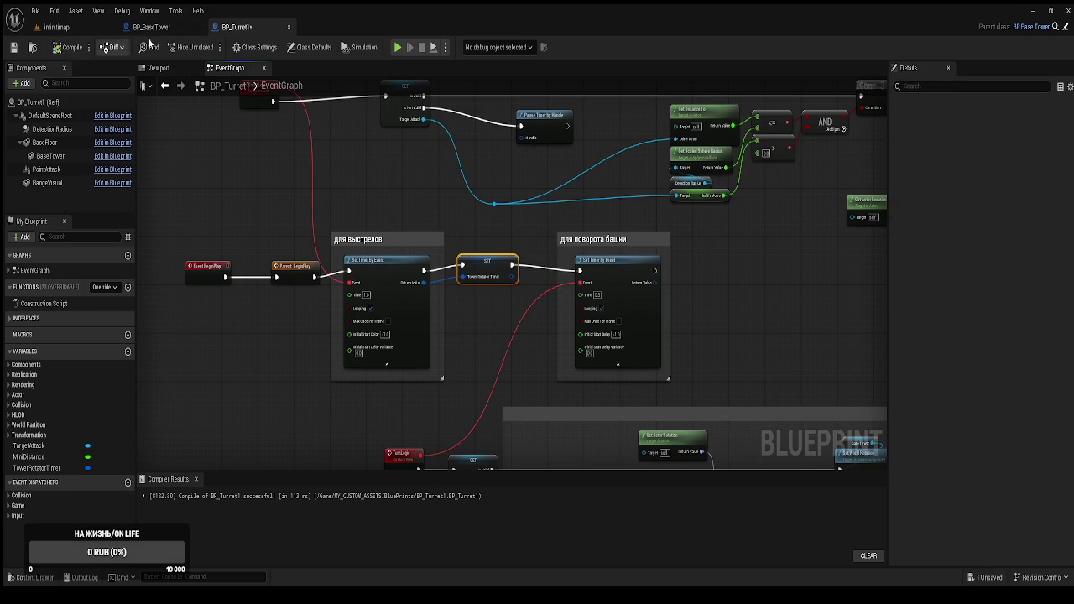
{"action": "key", "text": "ctrl+s"}
{"action": "left_click", "coordinate": [152, 27]}
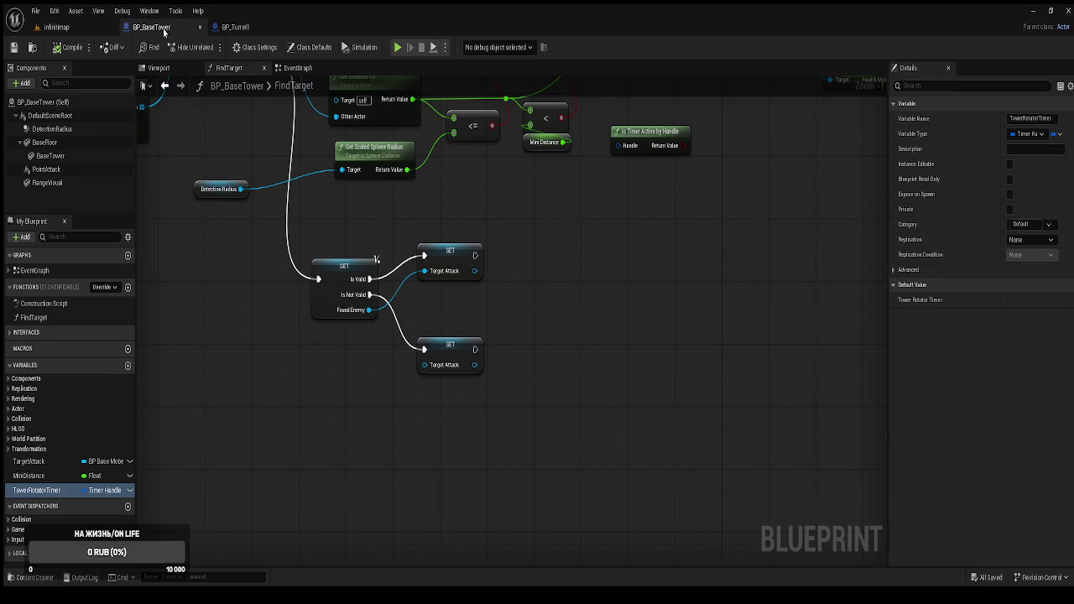
Rearrange FindTarget's SET nodes and place a Tower Rotator Timer getter below them.
{"action": "scroll", "coordinate": [470, 408], "scroll_direction": "up", "scroll_amount": 2}
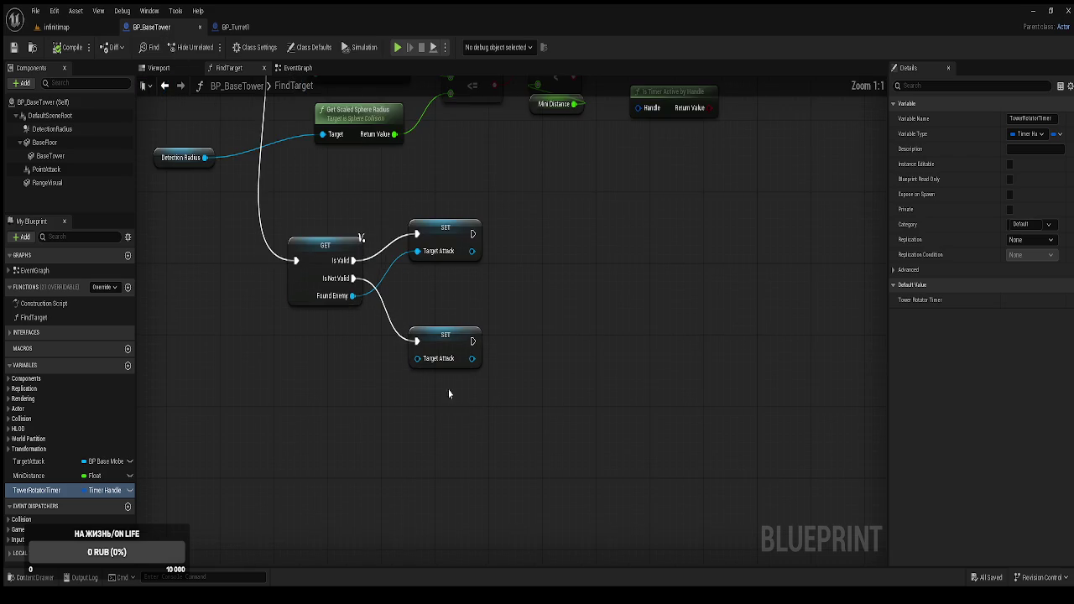
{"action": "scroll", "coordinate": [439, 366], "scroll_direction": "down", "scroll_amount": 1}
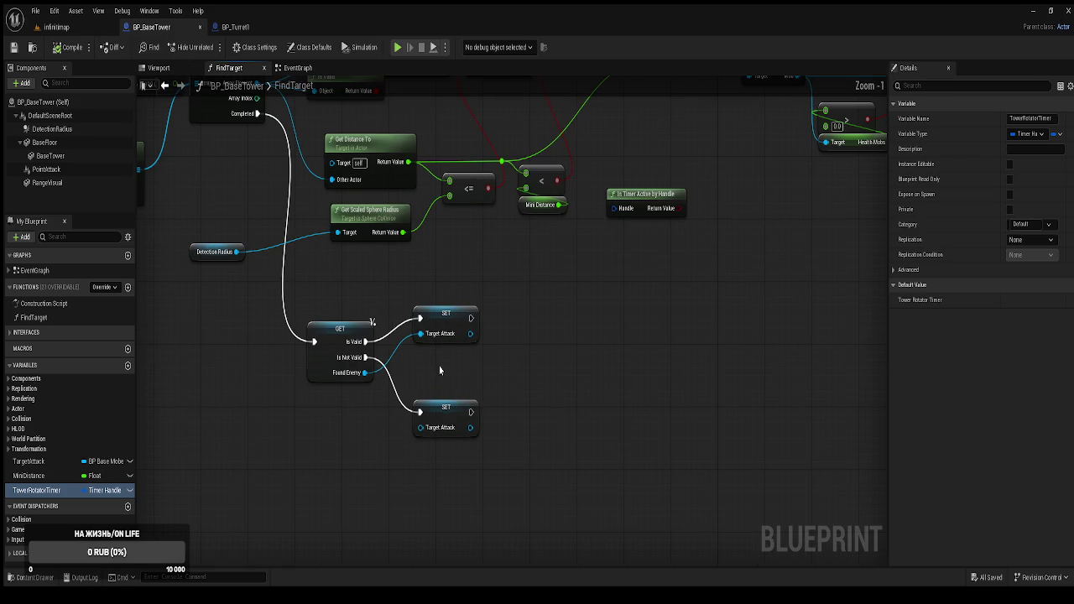
{"action": "left_click", "coordinate": [438, 421]}
{"action": "left_click_drag", "start_coordinate": [453, 310], "coordinate": [471, 311]}
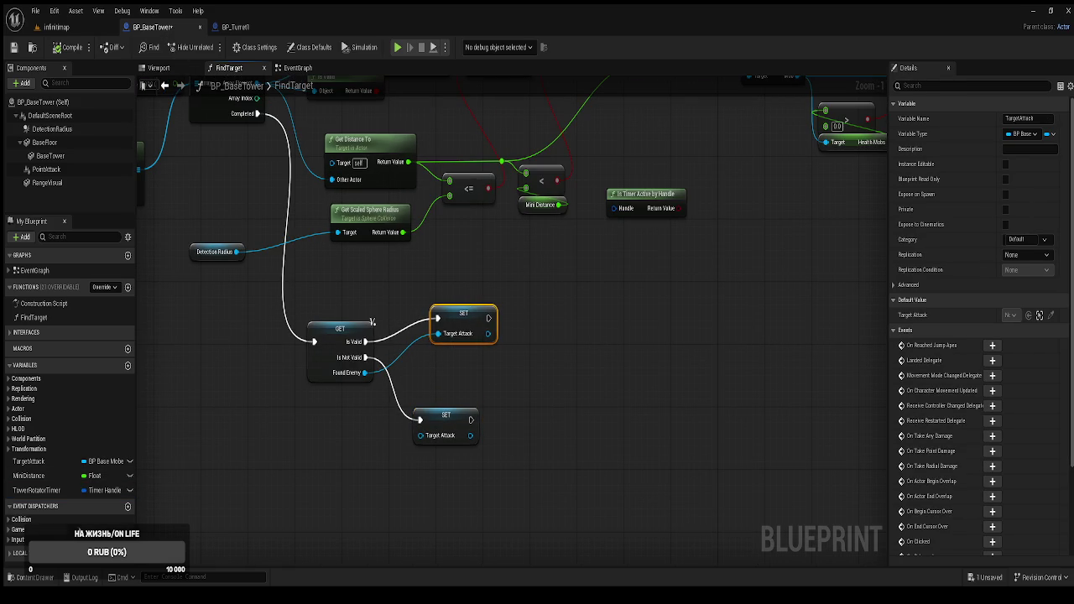
{"action": "mouse_move", "coordinate": [30, 490]}
{"action": "left_mouse_down"}
{"action": "mouse_move", "coordinate": [459, 367]}
{"action": "mouse_move", "coordinate": [495, 382]}
{"action": "mouse_move", "coordinate": [467, 375]}
{"action": "left_mouse_up"}
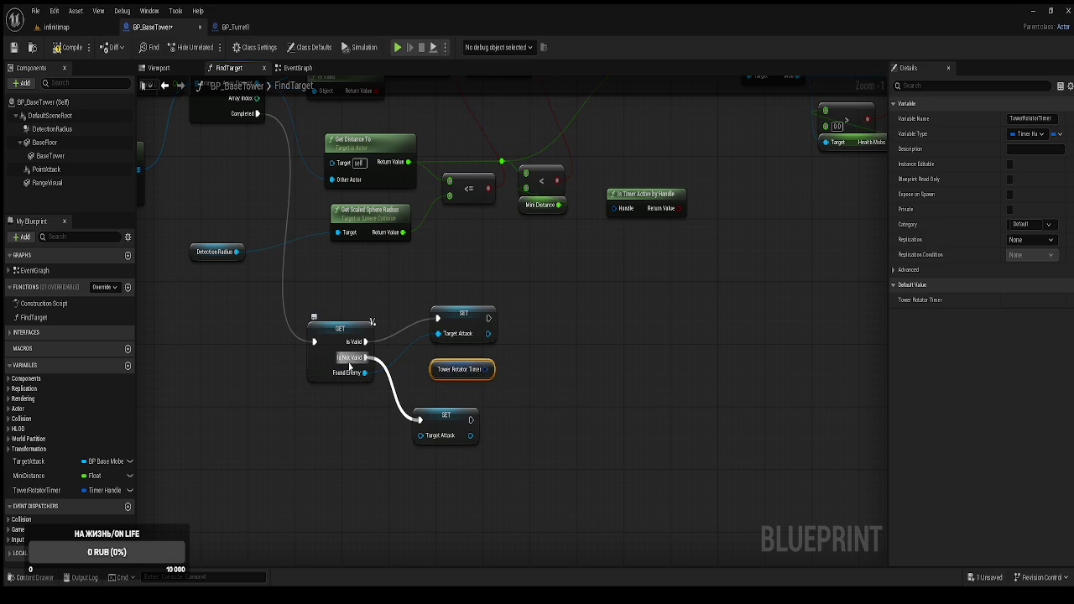
Feed the getter into a new Is Valid Timer Handle node and route its result into an AND.
{"action": "mouse_move", "coordinate": [487, 369]}
{"action": "left_mouse_down"}
{"action": "mouse_move", "coordinate": [528, 415]}
{"action": "mouse_move", "coordinate": [527, 500]}
{"action": "mouse_move", "coordinate": [717, 256]}
{"action": "mouse_move", "coordinate": [666, 198]}
{"action": "left_mouse_up"}
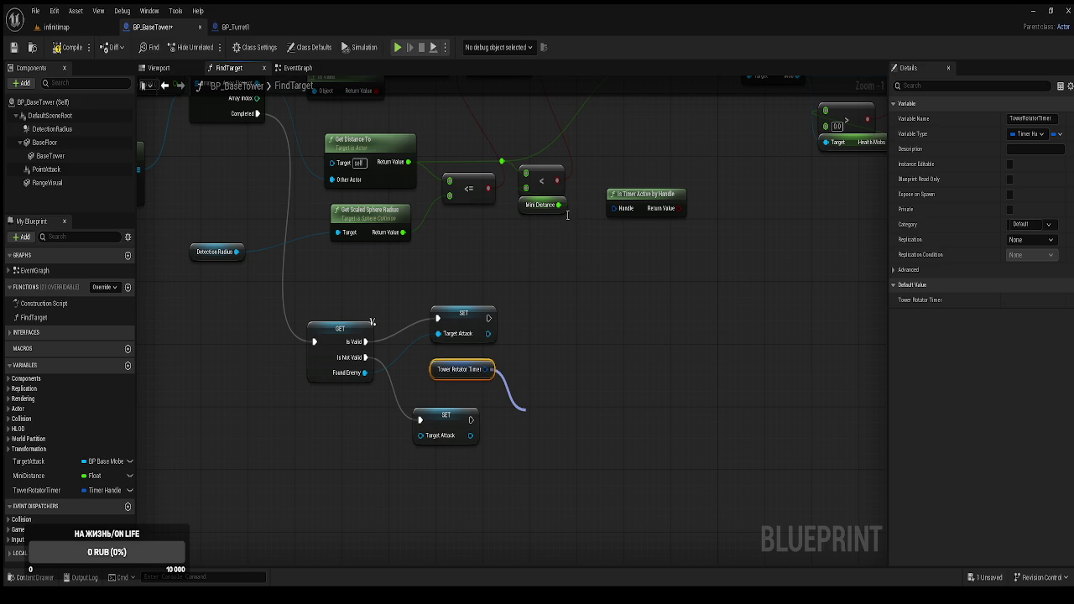
{"action": "key", "text": "Return"}
{"action": "mouse_move", "coordinate": [557, 429]}
{"action": "left_mouse_down"}
{"action": "mouse_move", "coordinate": [474, 483]}
{"action": "mouse_move", "coordinate": [446, 484]}
{"action": "left_mouse_up"}
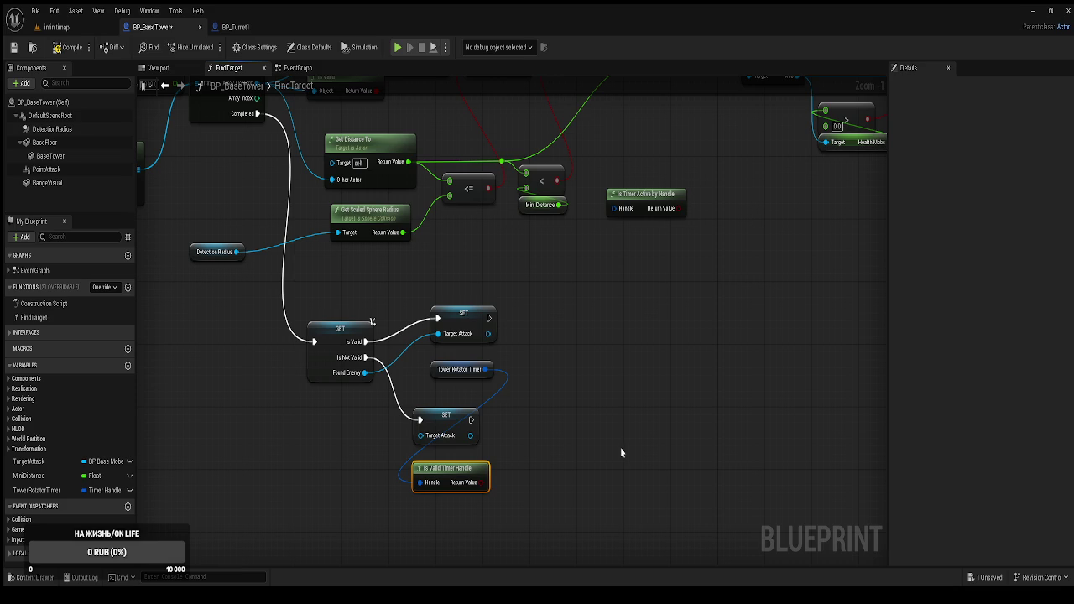
{"action": "left_click_drag", "start_coordinate": [432, 375], "coordinate": [422, 392]}
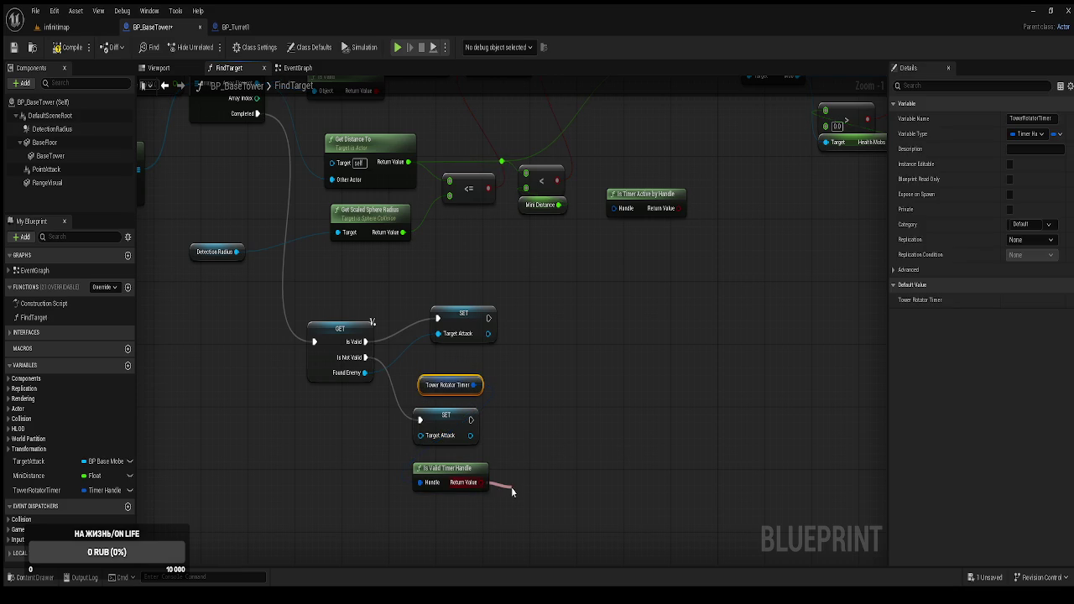
{"action": "left_click_drag", "start_coordinate": [511, 487], "coordinate": [508, 487]}
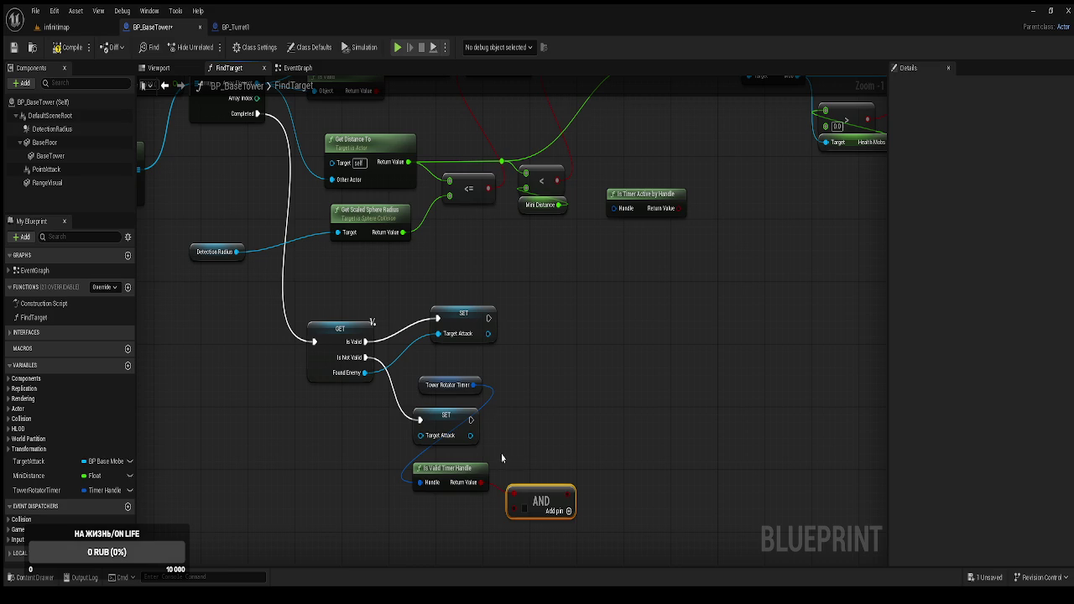
Add an Is Timer Active by Handle check and a Branch after SET Target Attack, conditioned on AND.
{"action": "left_click_drag", "start_coordinate": [479, 383], "coordinate": [539, 373]}
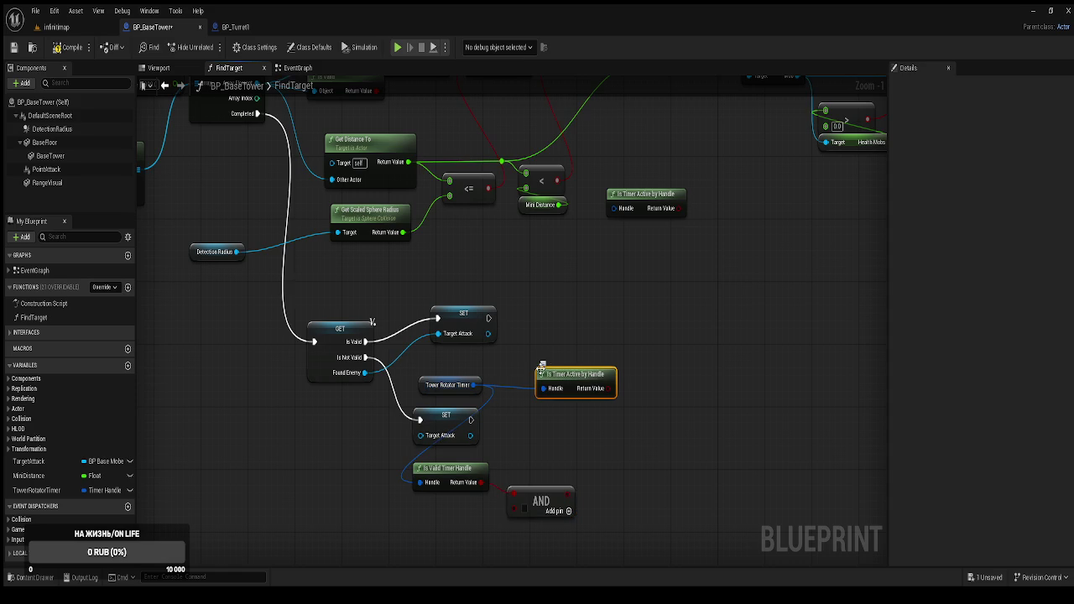
{"action": "mouse_move", "coordinate": [583, 375]}
{"action": "left_mouse_down"}
{"action": "mouse_move", "coordinate": [454, 509]}
{"action": "mouse_move", "coordinate": [486, 518]}
{"action": "mouse_move", "coordinate": [514, 509]}
{"action": "left_mouse_up"}
{"action": "left_click", "coordinate": [575, 426]}
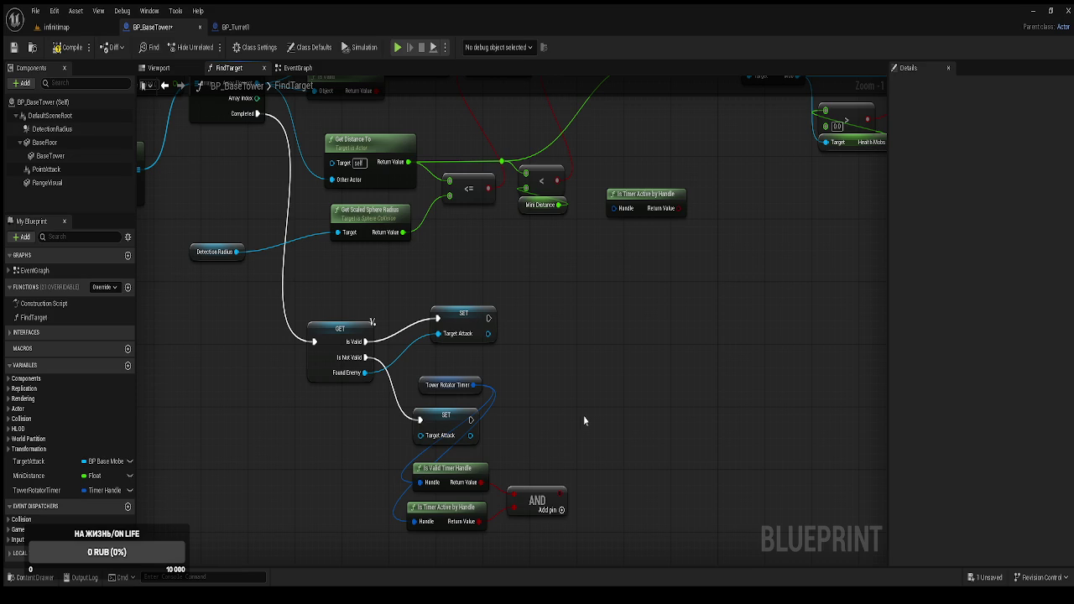
{"action": "left_click", "coordinate": [590, 420]}
{"action": "mouse_move", "coordinate": [595, 439]}
{"action": "left_mouse_down"}
{"action": "mouse_move", "coordinate": [498, 436]}
{"action": "mouse_move", "coordinate": [474, 423]}
{"action": "left_mouse_up"}
{"action": "mouse_move", "coordinate": [561, 510]}
{"action": "left_mouse_down"}
{"action": "mouse_move", "coordinate": [561, 497]}
{"action": "mouse_move", "coordinate": [591, 474]}
{"action": "mouse_move", "coordinate": [609, 421]}
{"action": "left_mouse_up"}
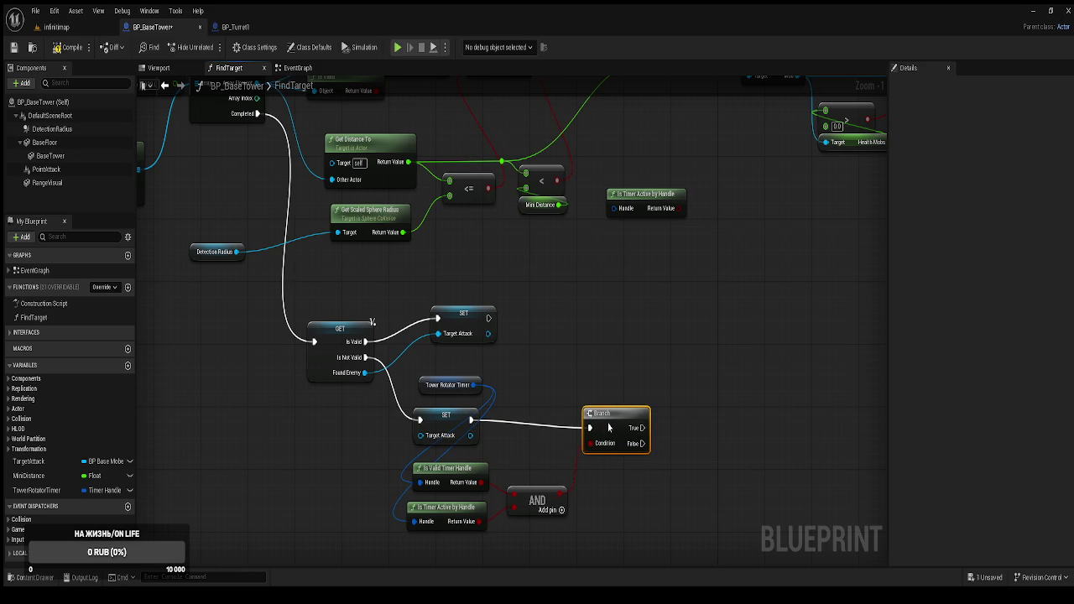
Add Pause Timer by Handle on the Tower Rotator Timer, run by the Branch's True output.
{"action": "mouse_move", "coordinate": [474, 386]}
{"action": "left_mouse_down"}
{"action": "mouse_move", "coordinate": [562, 363]}
{"action": "mouse_move", "coordinate": [655, 376]}
{"action": "left_mouse_up"}
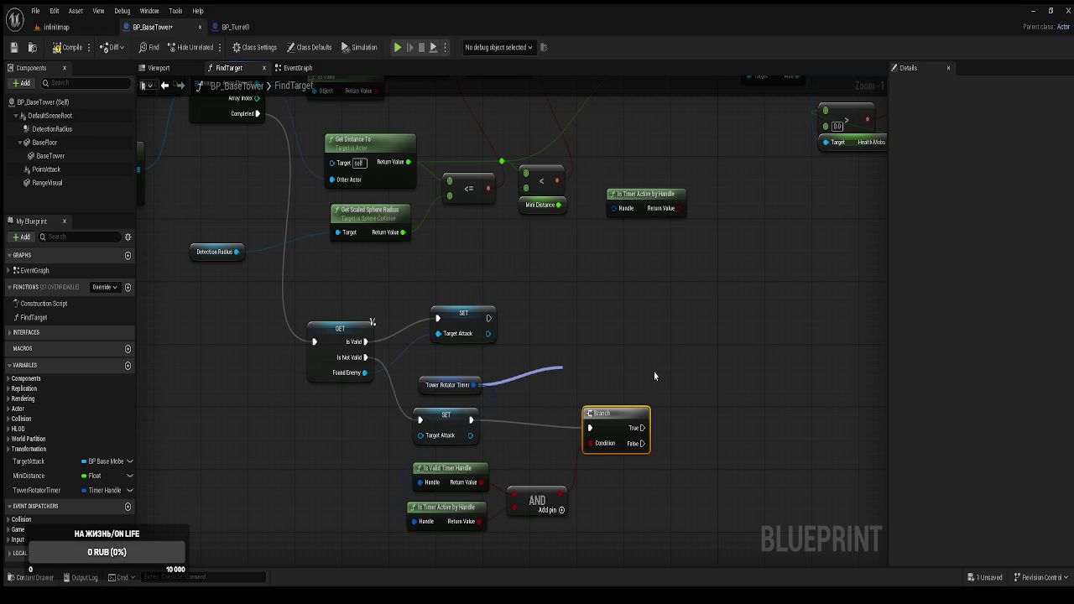
{"action": "left_click_drag", "start_coordinate": [655, 376], "coordinate": [562, 364]}
{"action": "left_click", "coordinate": [605, 379]}
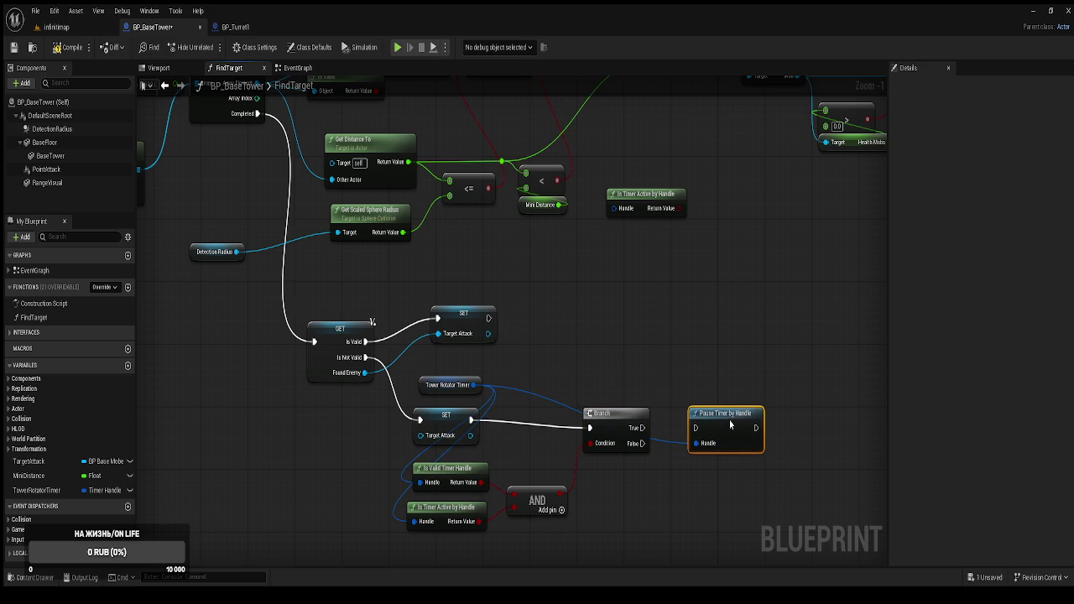
{"action": "mouse_move", "coordinate": [730, 424]}
{"action": "left_mouse_down"}
{"action": "mouse_move", "coordinate": [725, 397]}
{"action": "mouse_move", "coordinate": [743, 416]}
{"action": "left_mouse_up"}
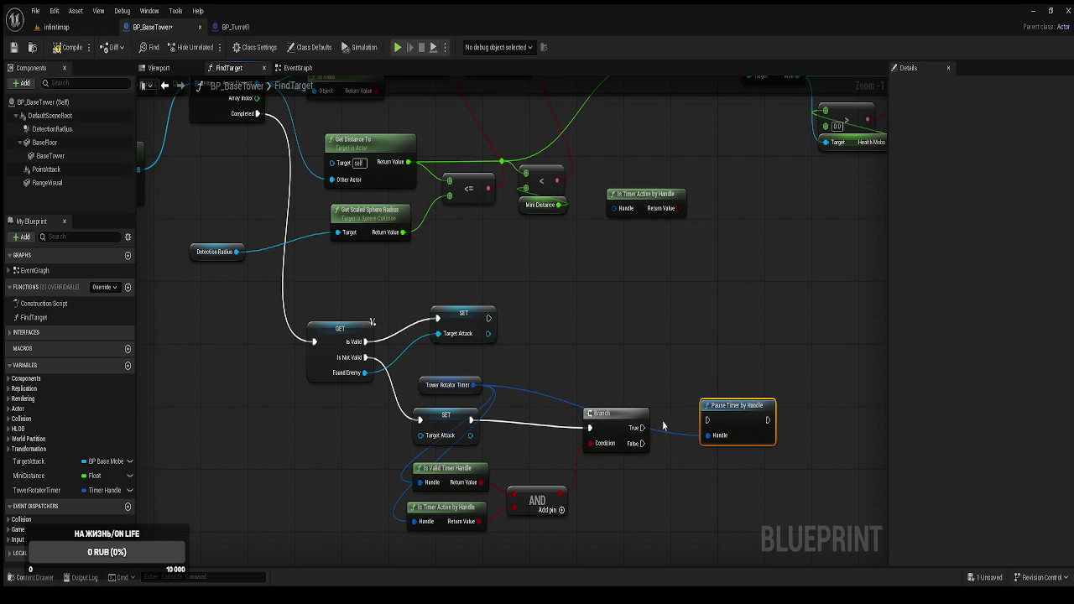
{"action": "mouse_move", "coordinate": [639, 431]}
{"action": "left_mouse_down"}
{"action": "mouse_move", "coordinate": [707, 420]}
{"action": "mouse_move", "coordinate": [732, 429]}
{"action": "left_mouse_up"}
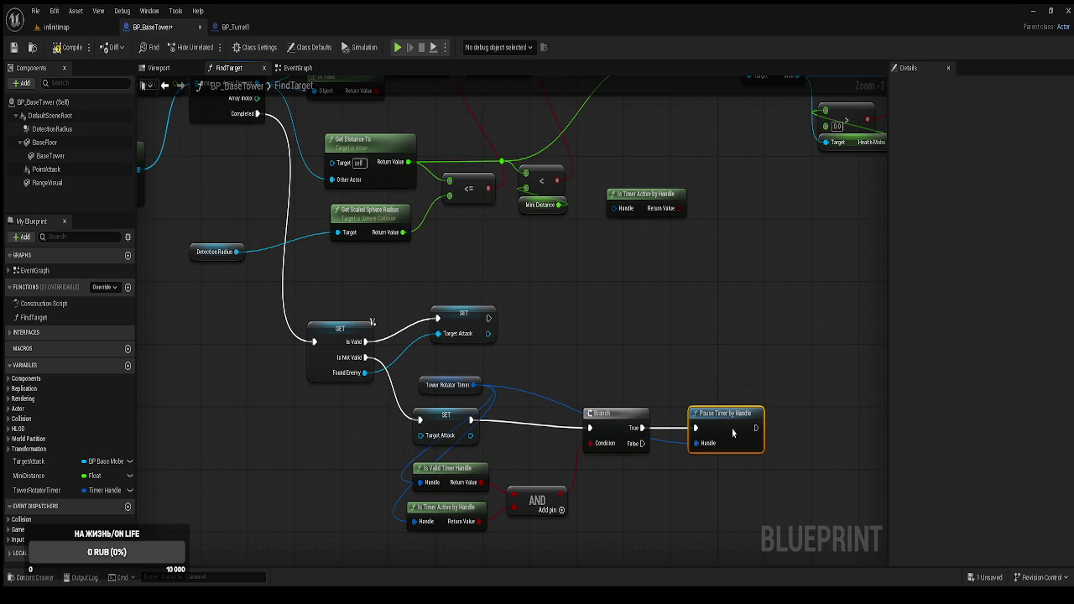
{"action": "left_click", "coordinate": [686, 521]}
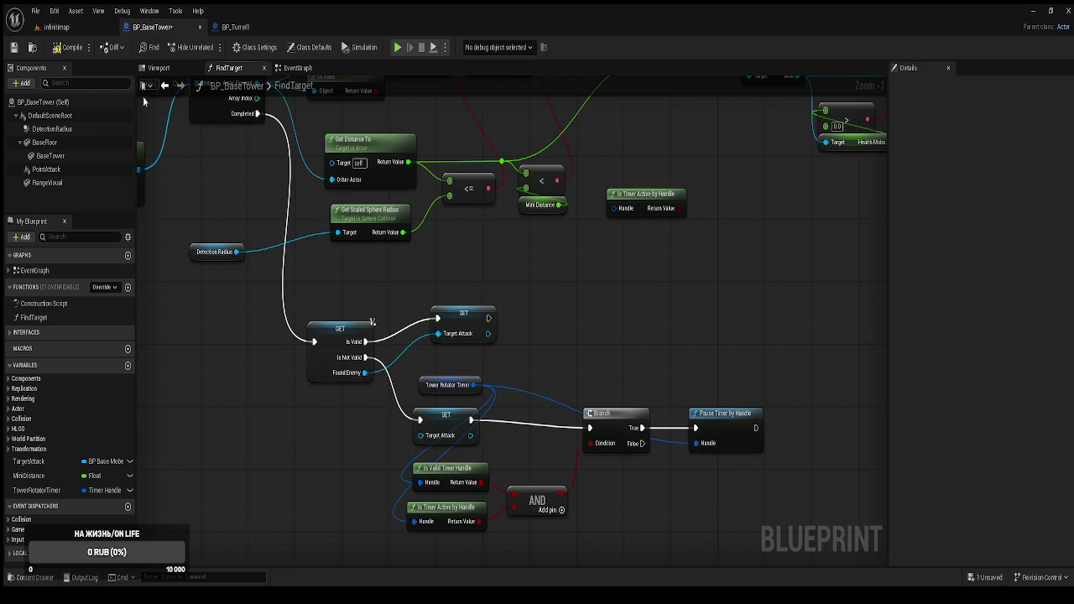
{"action": "left_click", "coordinate": [238, 29]}
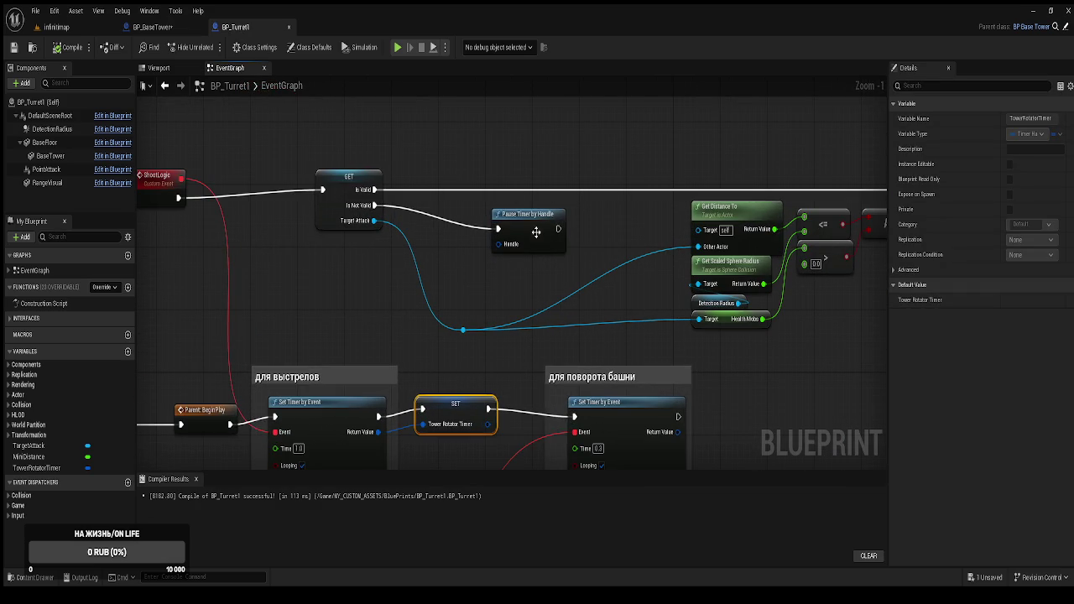
Connect a Tower Rotator Timer getter to the Handle pin of BP_Turret1's Pause Timer by Handle node.
{"action": "left_click_drag", "start_coordinate": [539, 233], "coordinate": [550, 233]}
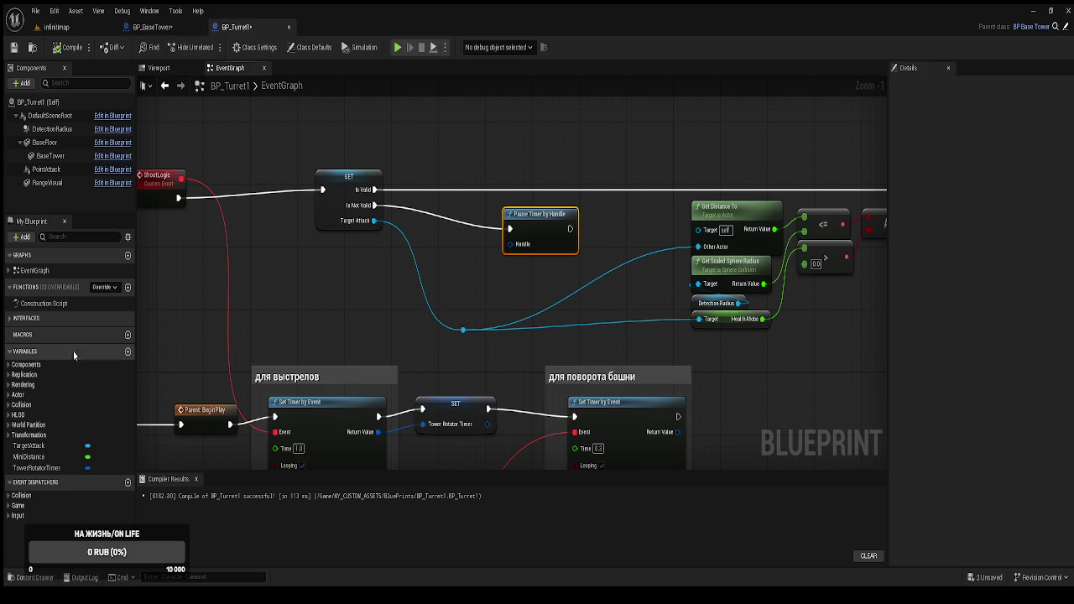
{"action": "left_click", "coordinate": [37, 467]}
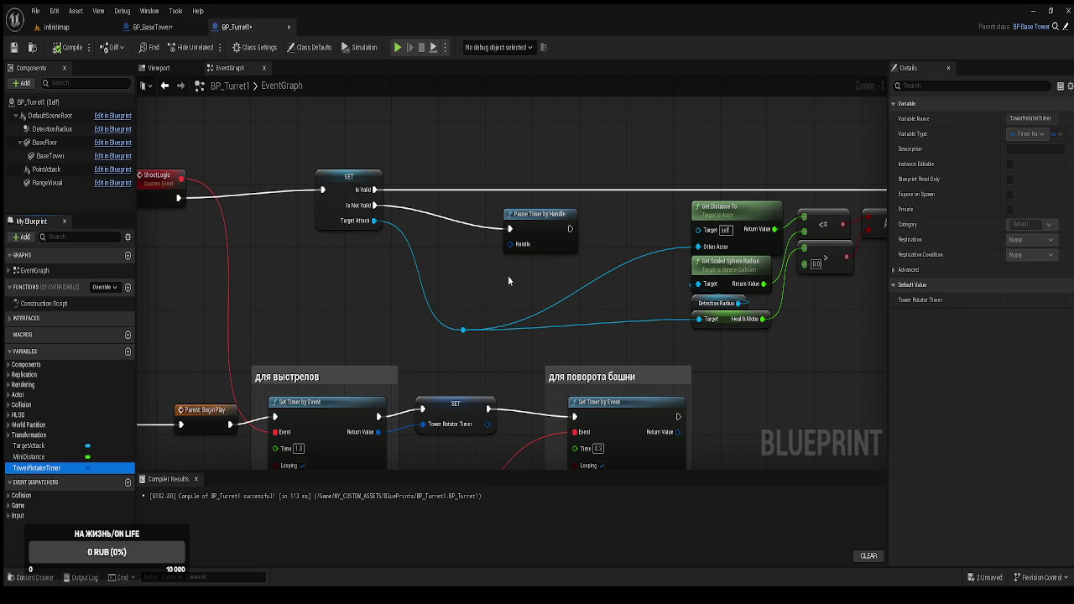
{"action": "left_click_drag", "start_coordinate": [515, 247], "coordinate": [516, 247]}
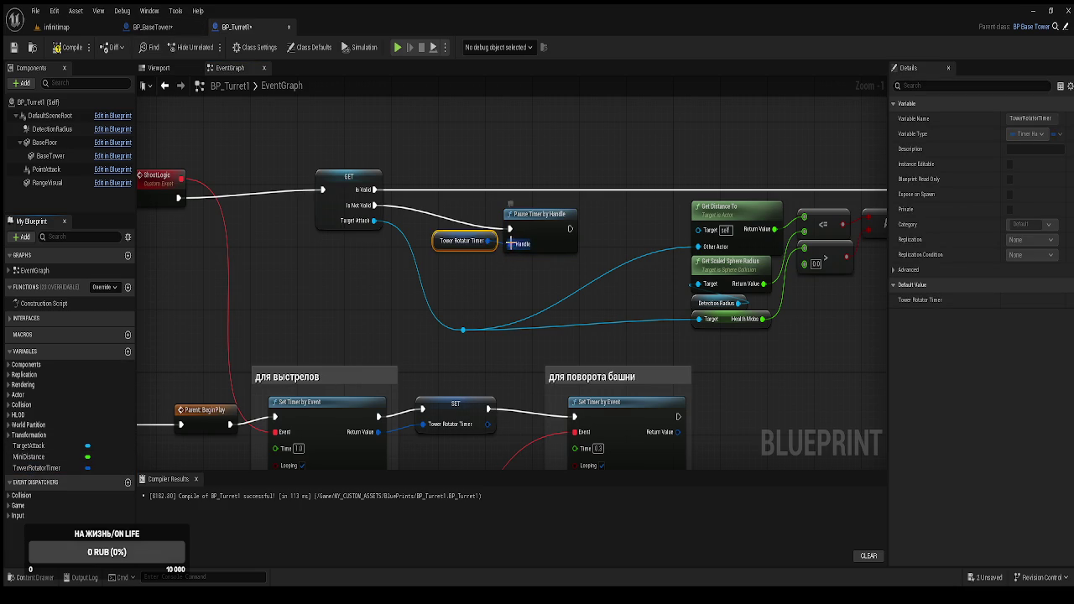
{"action": "left_click_drag", "start_coordinate": [435, 251], "coordinate": [415, 262]}
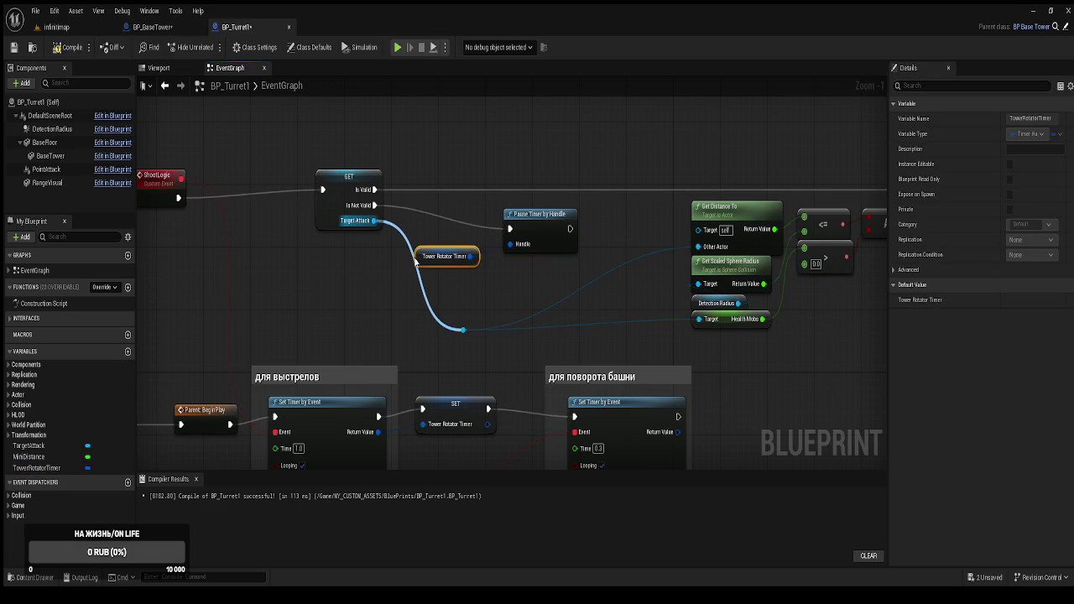
Go back to BP_BaseTower's FindTarget graph and shift the view up slightly.
{"action": "left_click", "coordinate": [142, 29]}
{"action": "left_click_drag", "start_coordinate": [552, 359], "coordinate": [550, 313]}
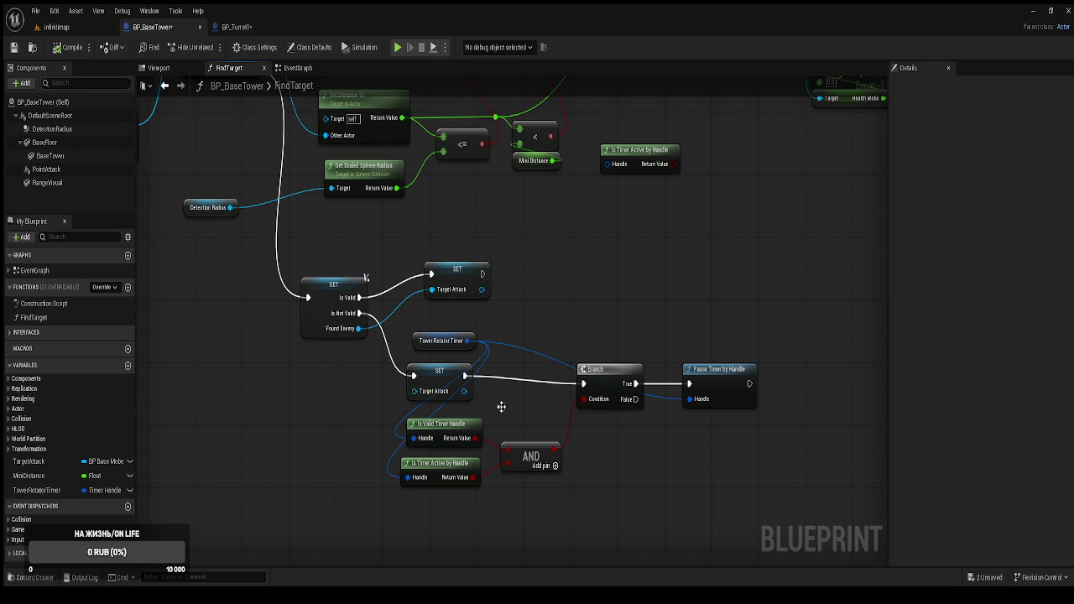
Cut the SET-to-Branch link in BP_BaseTower's FindTarget, then compile and save.
{"action": "left_click", "coordinate": [466, 376], "text": "alt"}
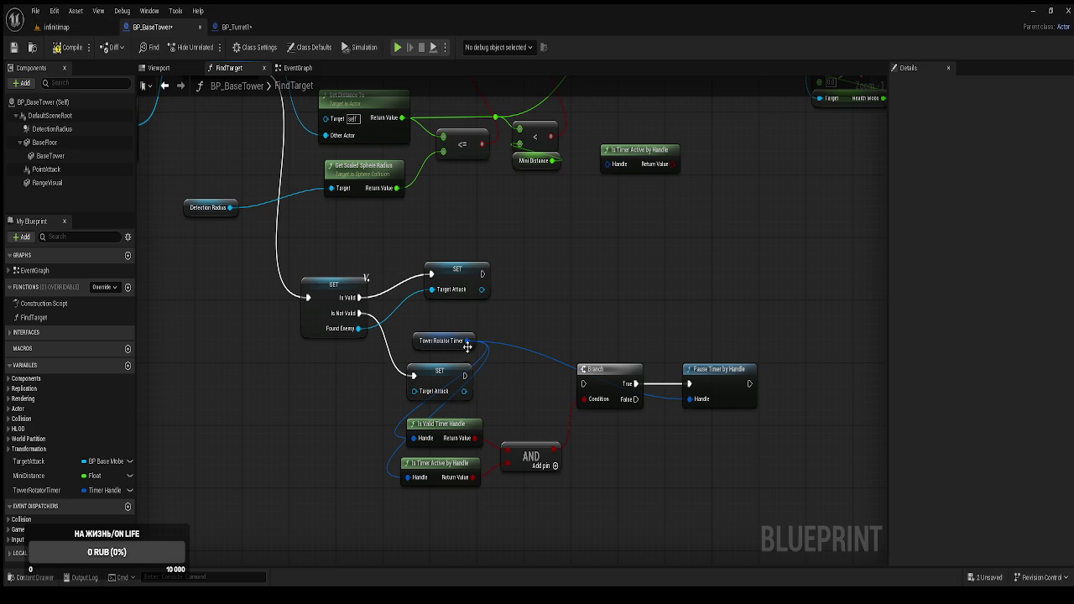
{"action": "mouse_move", "coordinate": [739, 497]}
{"action": "left_mouse_down"}
{"action": "mouse_move", "coordinate": [397, 319]}
{"action": "mouse_move", "coordinate": [505, 345]}
{"action": "left_mouse_up"}
{"action": "left_click", "coordinate": [71, 47]}
{"action": "key", "text": "ctrl+shift+s"}
Cut BP_Turret1's Is Not Valid link to Pause Timer by Handle, then save and compile.
{"action": "left_click", "coordinate": [239, 27]}
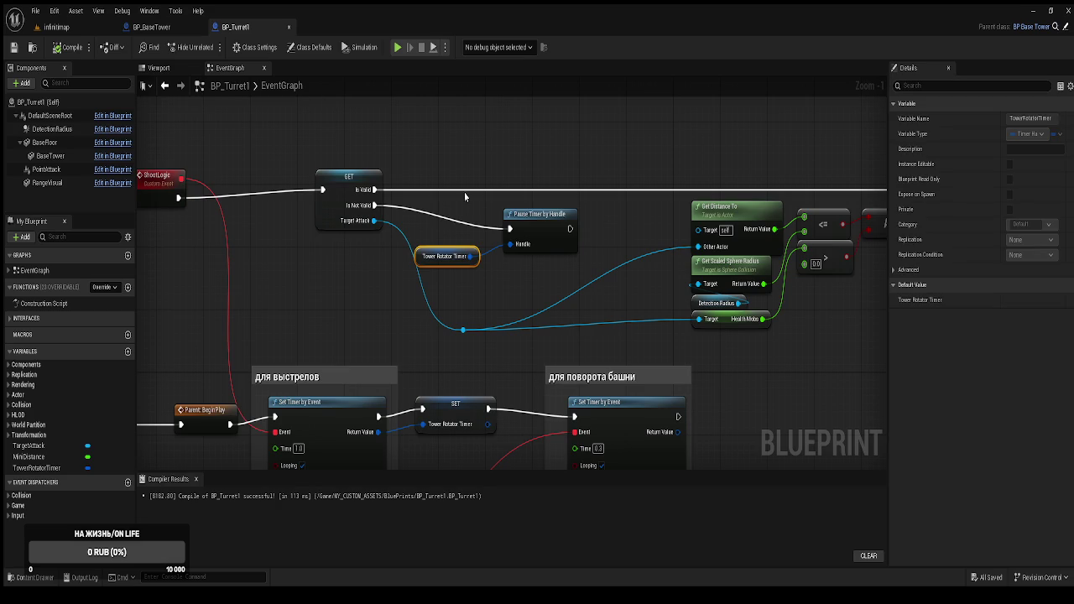
{"action": "left_click", "coordinate": [374, 204], "text": "alt"}
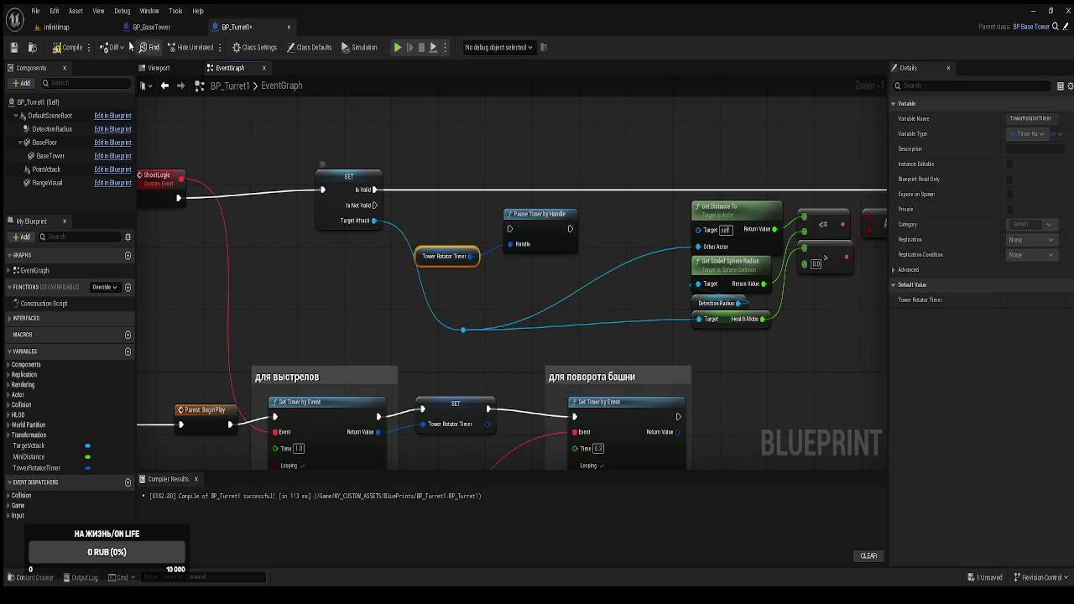
{"action": "key", "text": "ctrl+s"}
{"action": "left_click", "coordinate": [56, 27]}
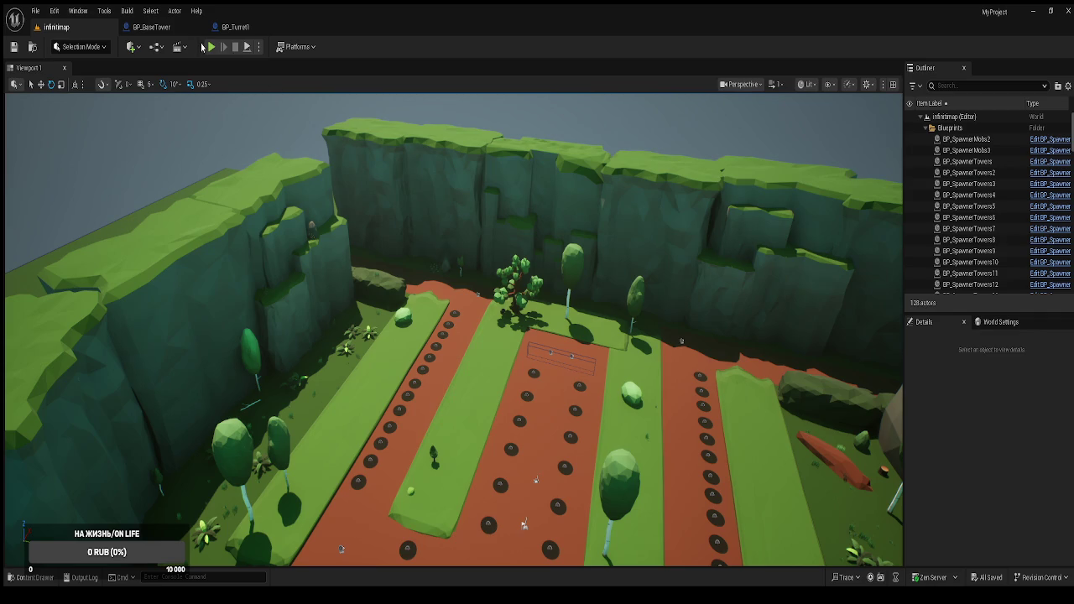
Play the level and buy Башня №1 for 5 coins after the 15-coin tower fails.
{"action": "left_click", "coordinate": [210, 47]}
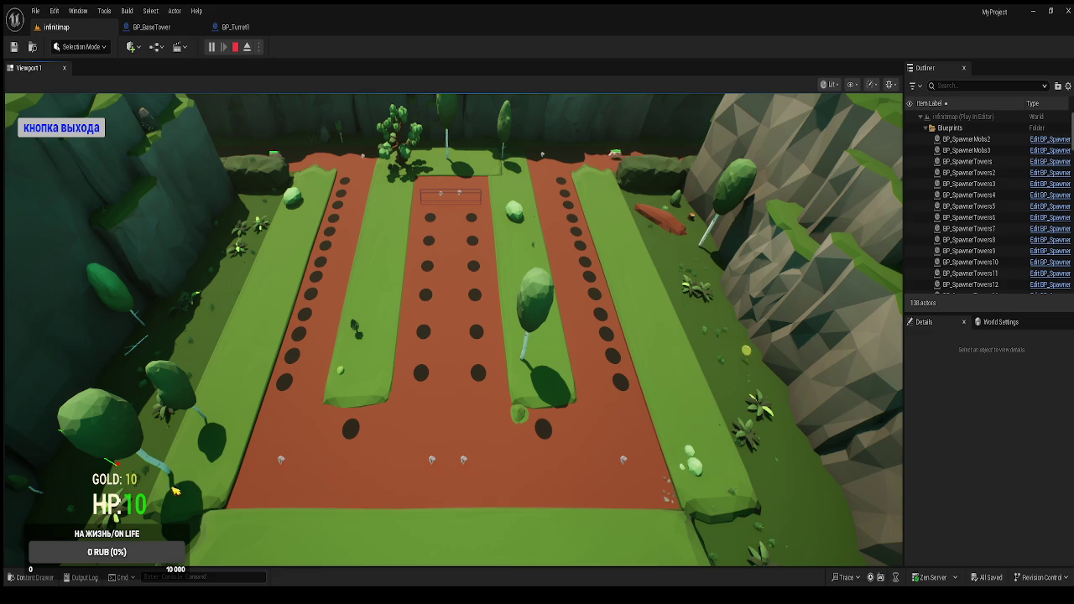
{"action": "left_click", "coordinate": [351, 430]}
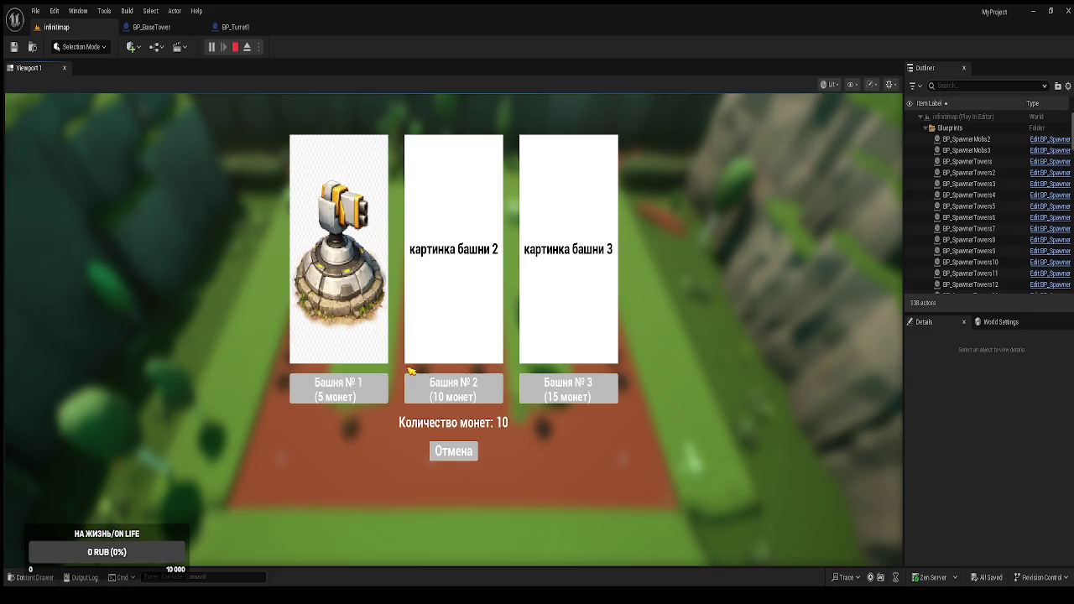
{"action": "left_click", "coordinate": [571, 397]}
{"action": "left_click", "coordinate": [571, 396]}
{"action": "left_click", "coordinate": [369, 393]}
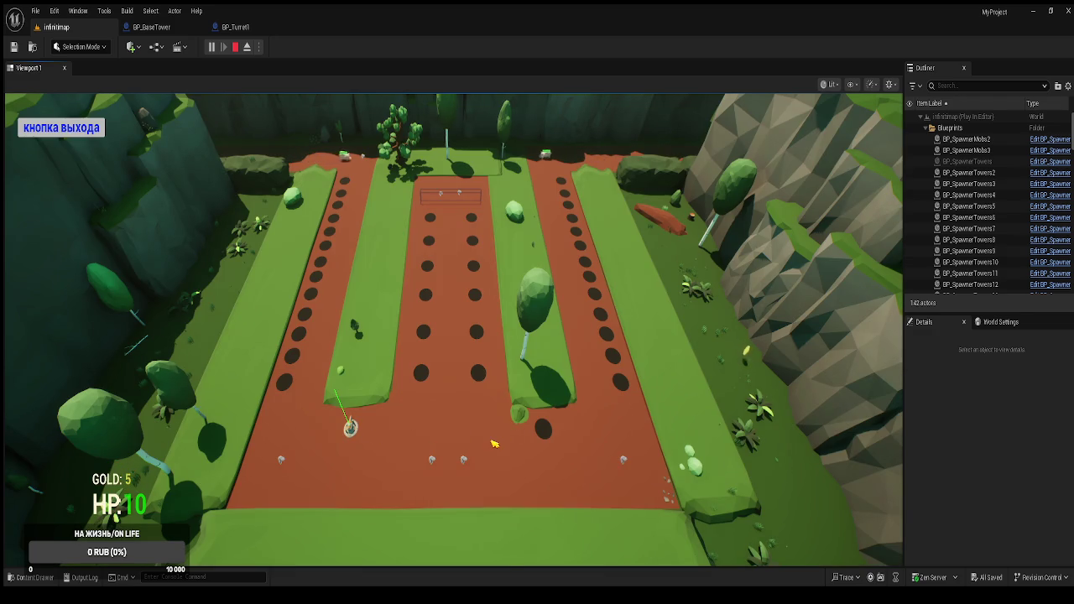
Place more Башня №1 turrets on other empty slots, then leave the loss screen for the main menu.
{"action": "left_click", "coordinate": [542, 429]}
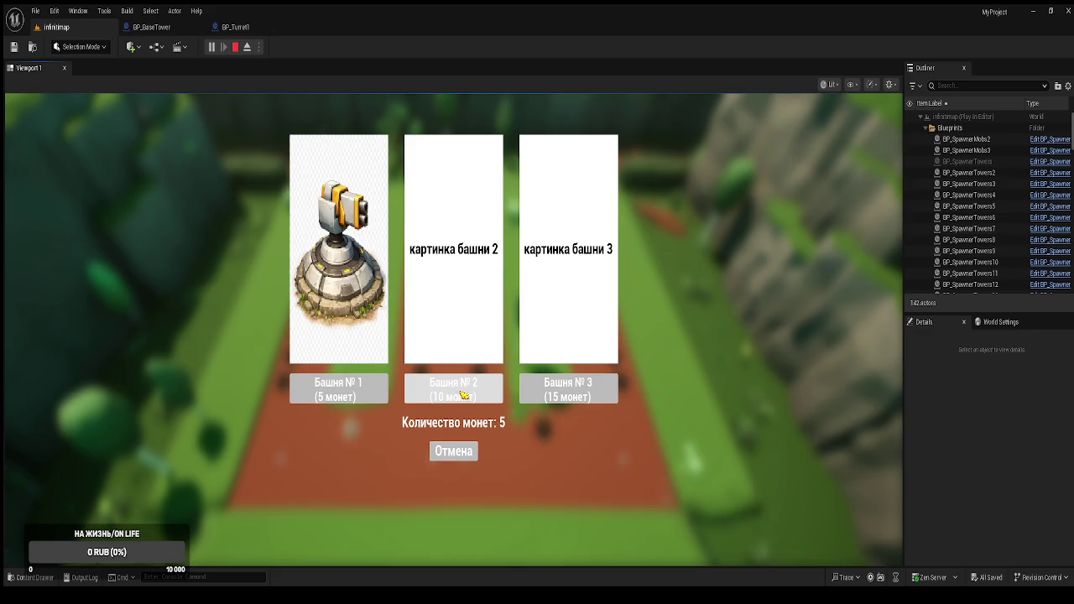
{"action": "left_click", "coordinate": [444, 453]}
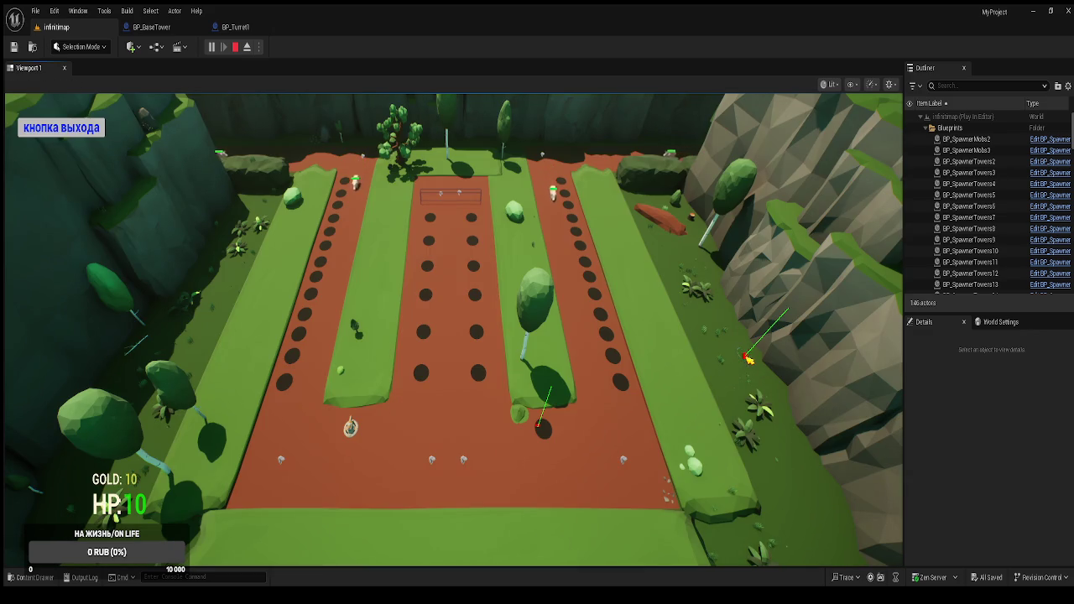
{"action": "left_click", "coordinate": [542, 429]}
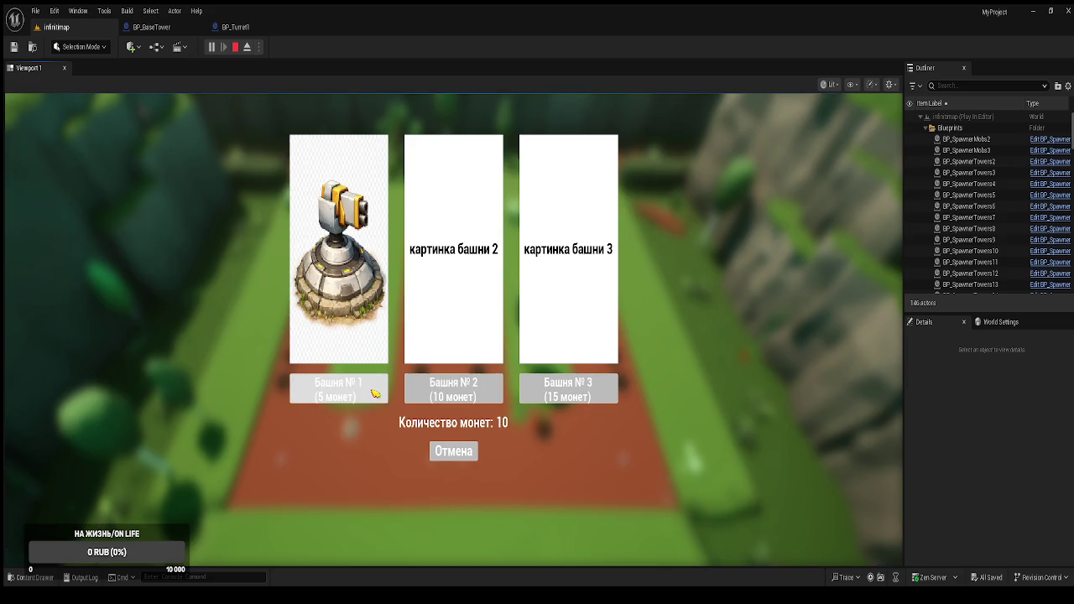
{"action": "left_click", "coordinate": [361, 393]}
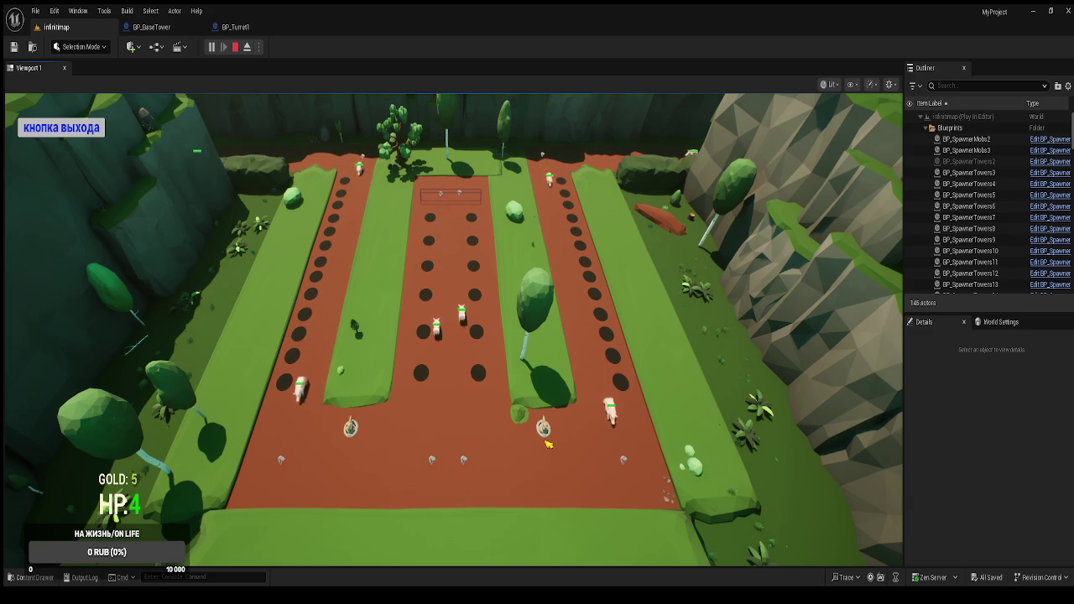
{"action": "left_click", "coordinate": [351, 430]}
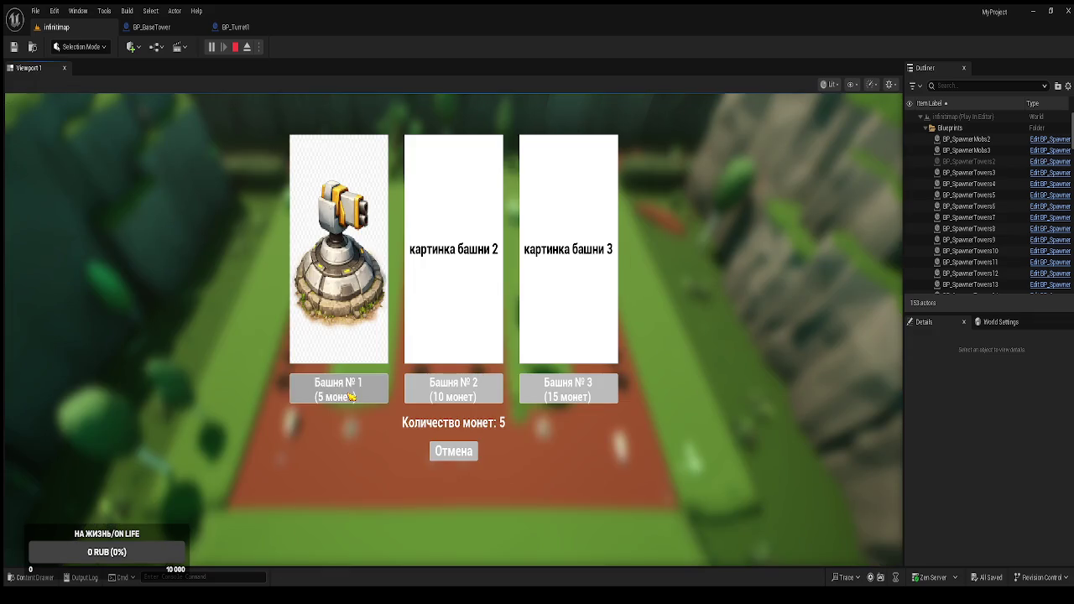
{"action": "left_click", "coordinate": [351, 394]}
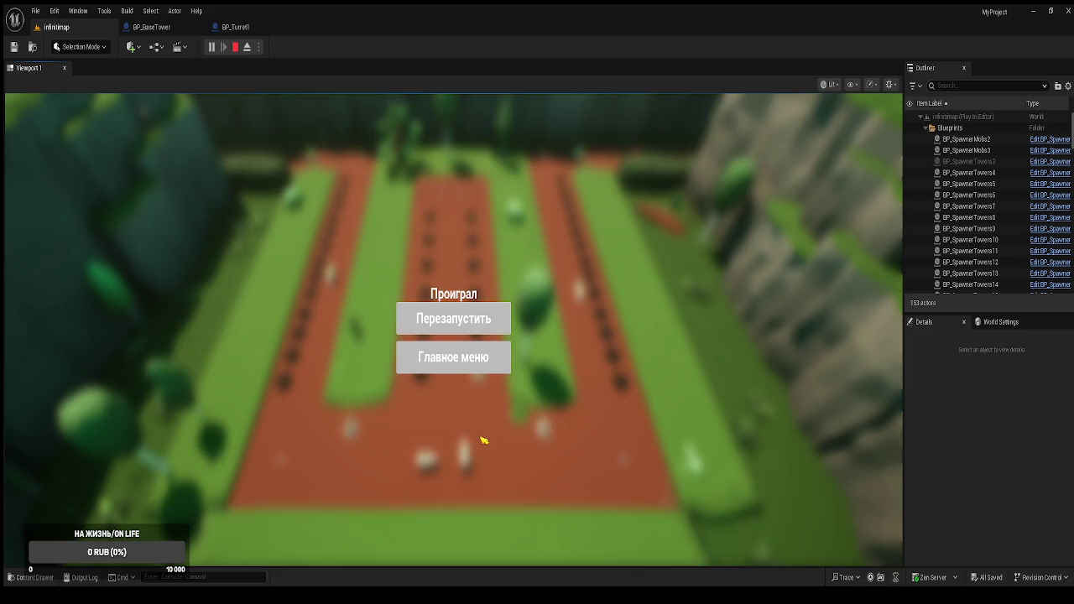
{"action": "left_click", "coordinate": [461, 361]}
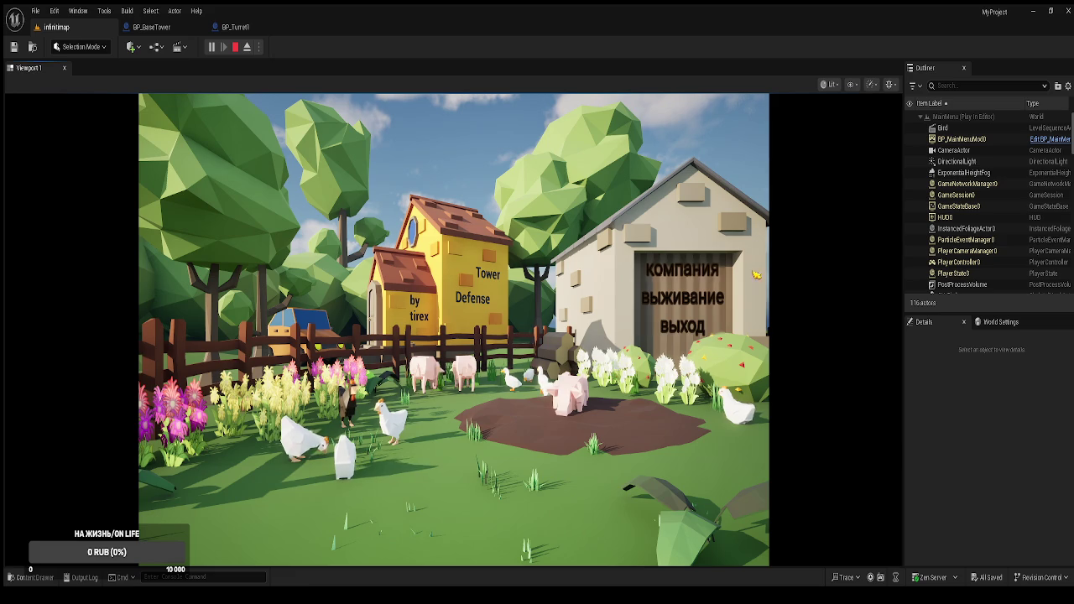
Start the tower defense game from the menu, then exit and stop the play session.
{"action": "left_click", "coordinate": [713, 298]}
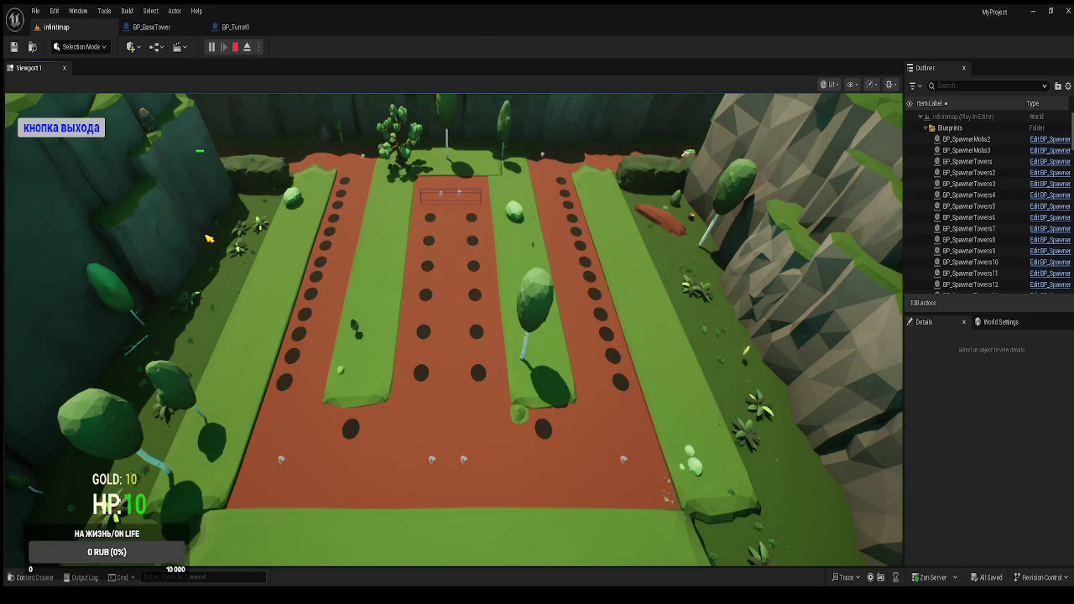
{"action": "left_click", "coordinate": [77, 133]}
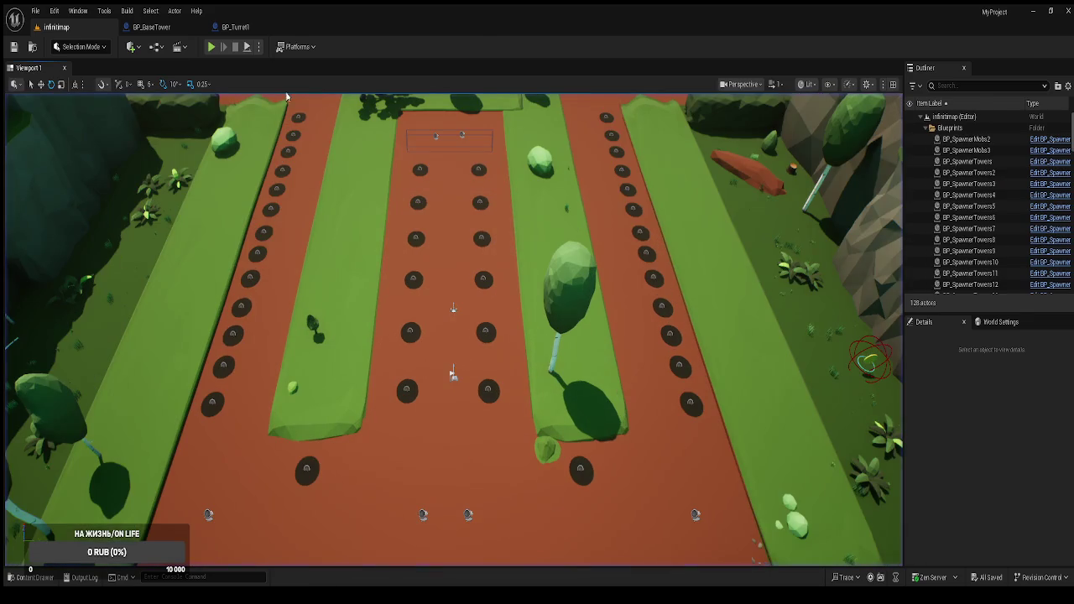
{"action": "left_click", "coordinate": [227, 27]}
Glance at the BP_BaseTower graph, then select BP_BaseTower in the Content Drawer's Blueprints folder.
{"action": "left_click", "coordinate": [165, 30]}
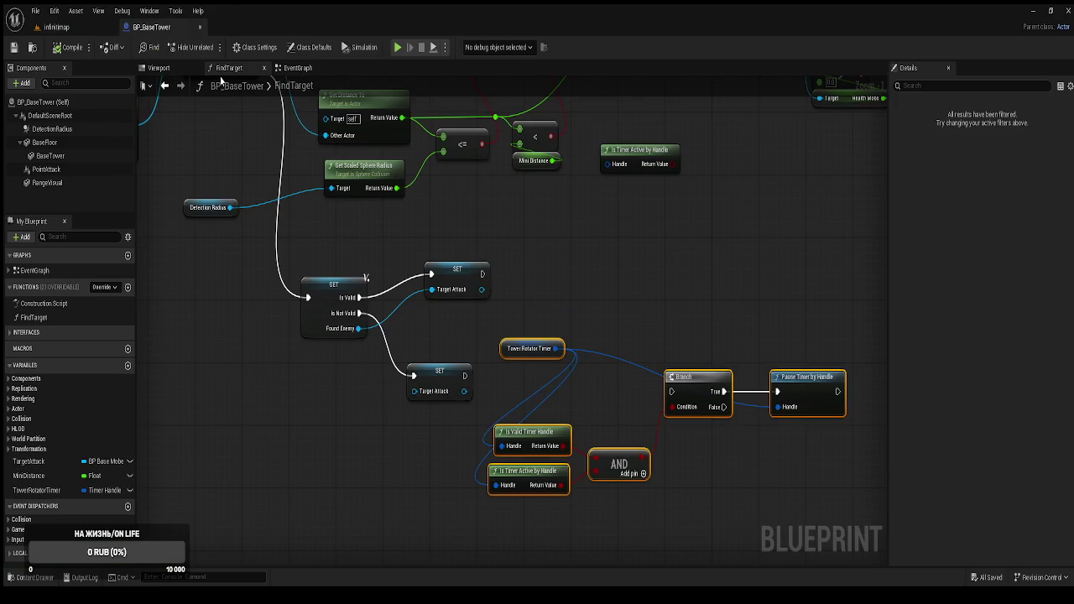
{"action": "scroll", "coordinate": [526, 322], "scroll_direction": "down", "scroll_amount": 1}
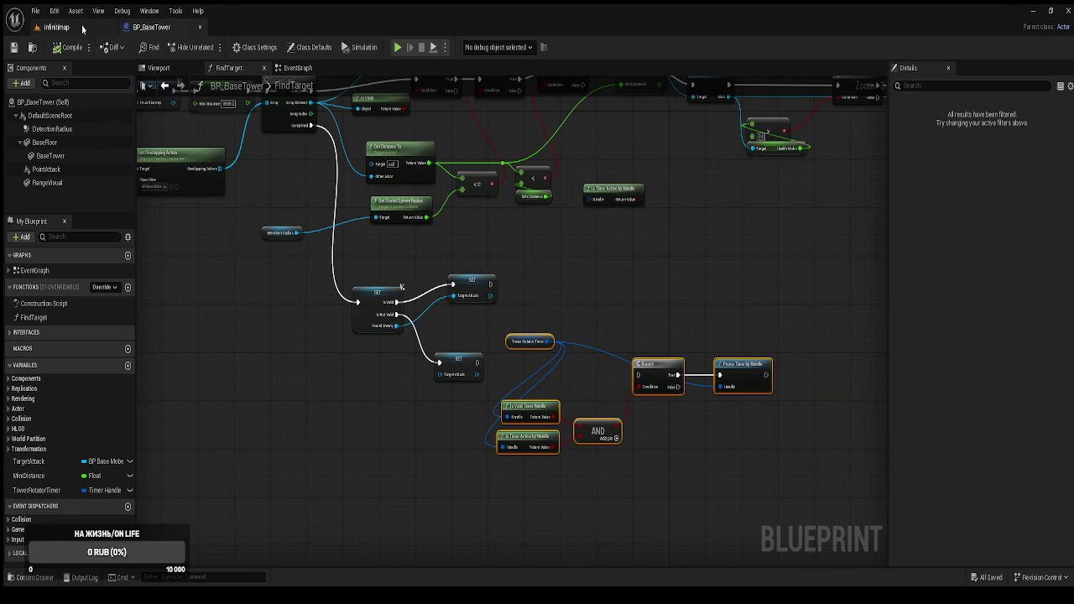
{"action": "left_click", "coordinate": [75, 26]}
{"action": "key", "text": "ctrl+space"}
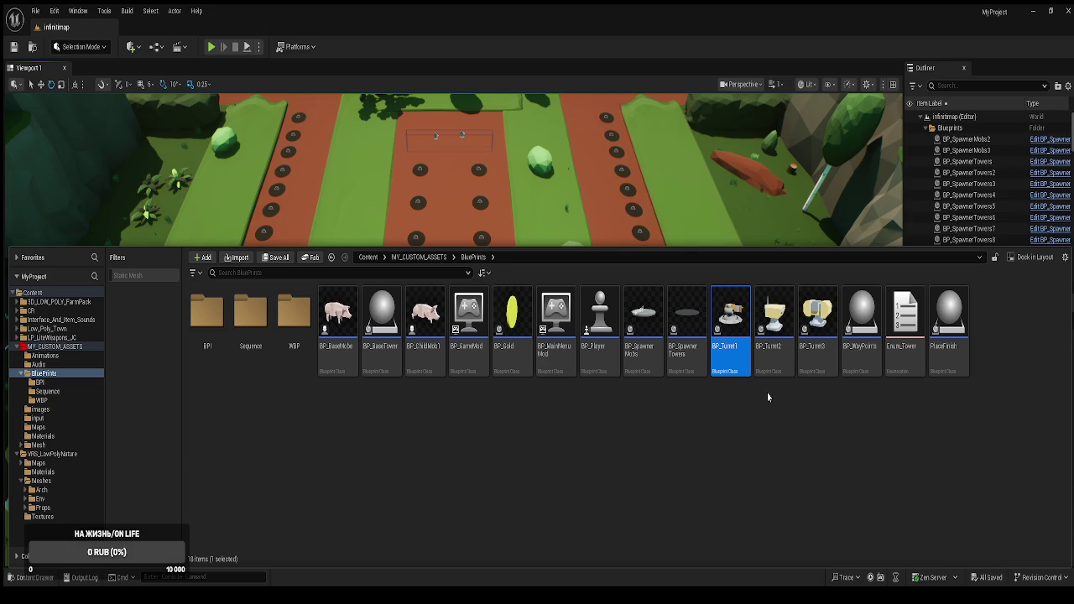
{"action": "left_click", "coordinate": [378, 359]}
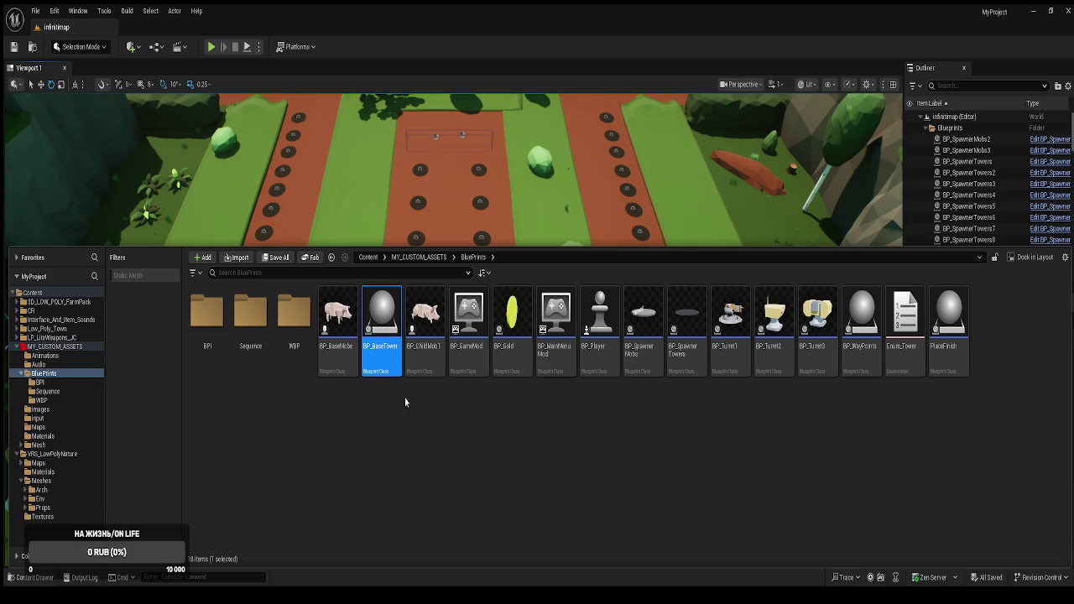
Open BP_BaseTower in its Viewport and select the BaseFloor component.
{"action": "double_click", "coordinate": [392, 378]}
{"action": "left_click", "coordinate": [160, 68]}
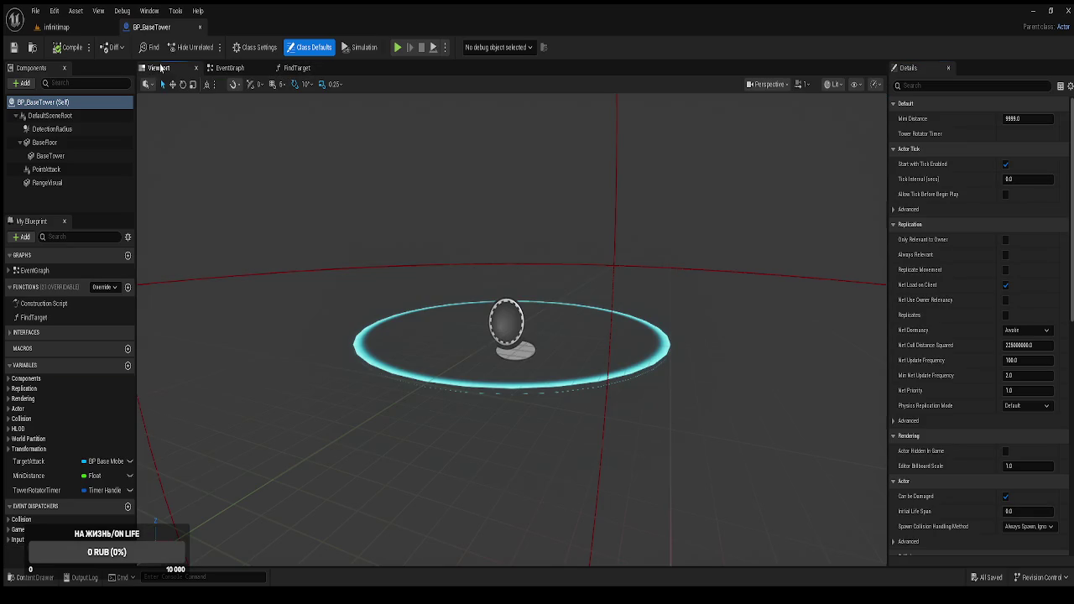
{"action": "left_click", "coordinate": [42, 143]}
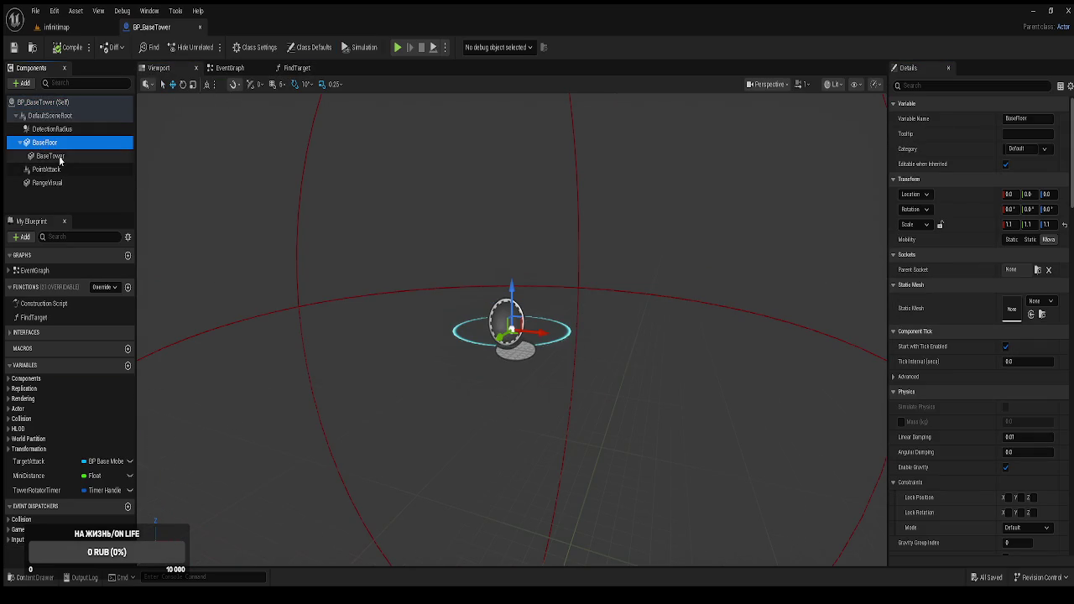
{"action": "left_click", "coordinate": [57, 156]}
{"action": "left_click_drag", "start_coordinate": [56, 156], "coordinate": [52, 147]}
{"action": "left_click", "coordinate": [51, 148]}
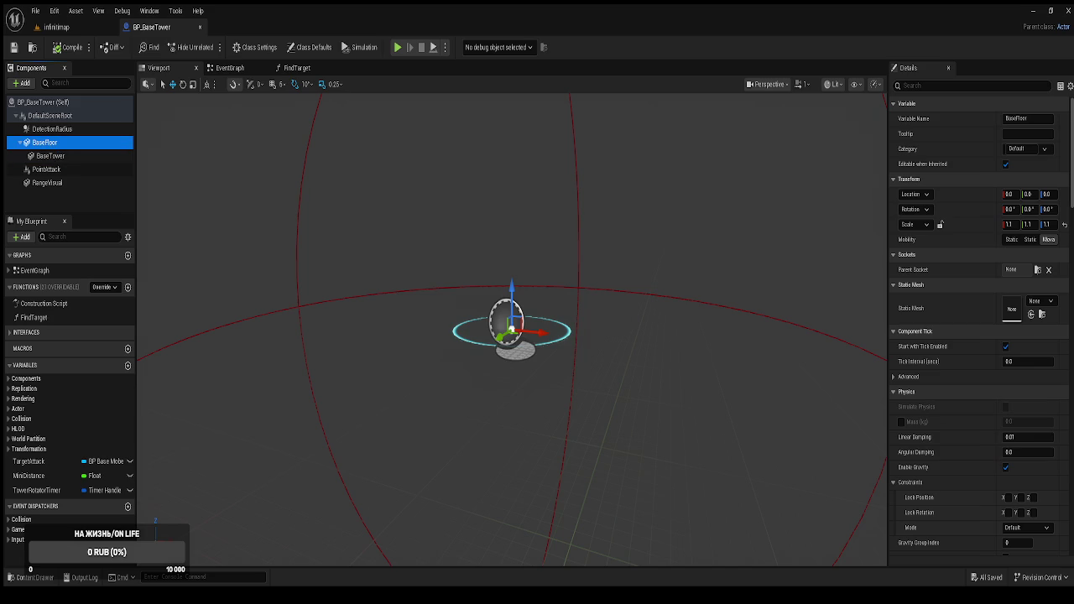
Lock the scale and set BaseFloor and BaseTower to a uniform scale of 1.2.
{"action": "left_click", "coordinate": [1010, 225]}
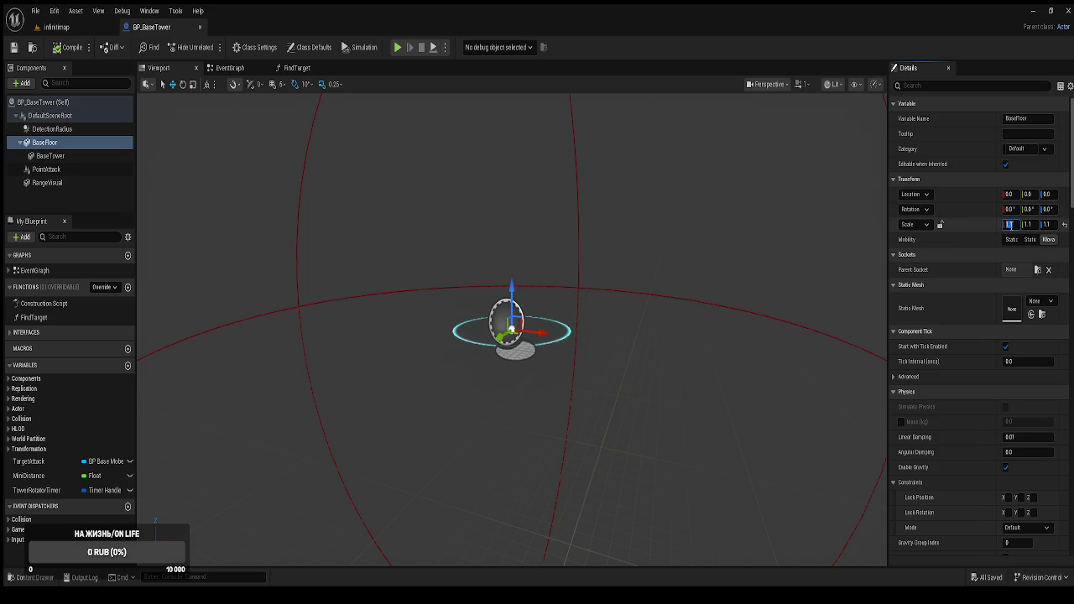
{"action": "type", "text": "1"}
{"action": "type", "text": "2"}
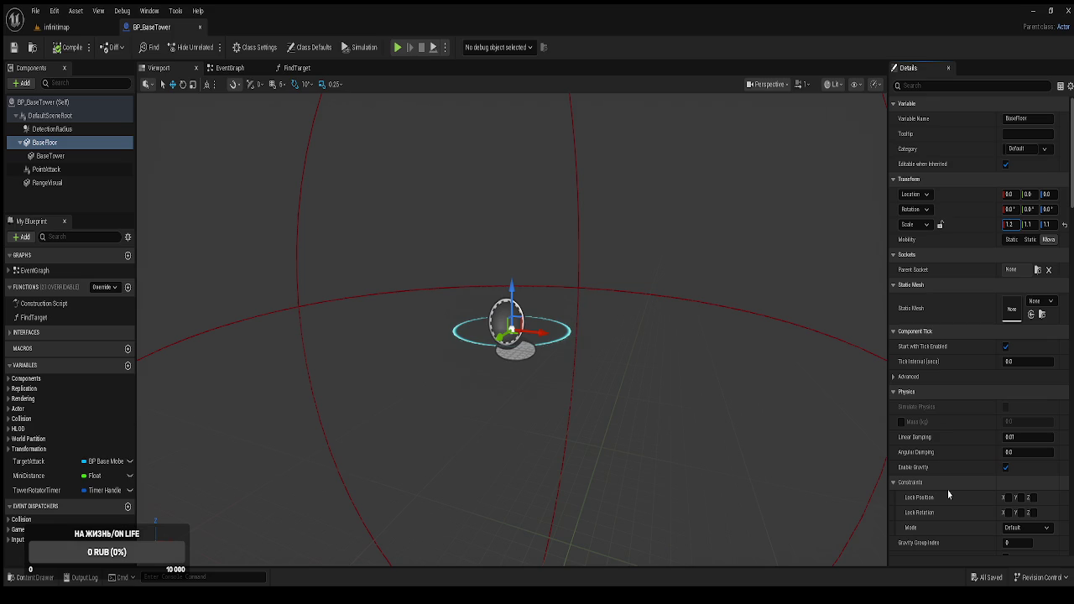
{"action": "key", "text": "Return"}
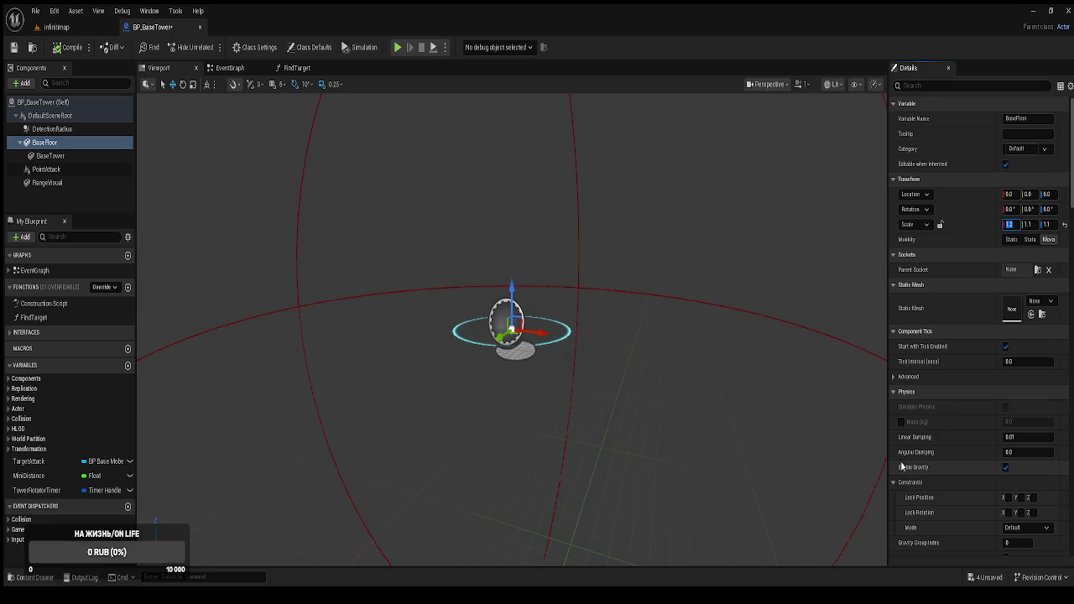
{"action": "left_click", "coordinate": [940, 224]}
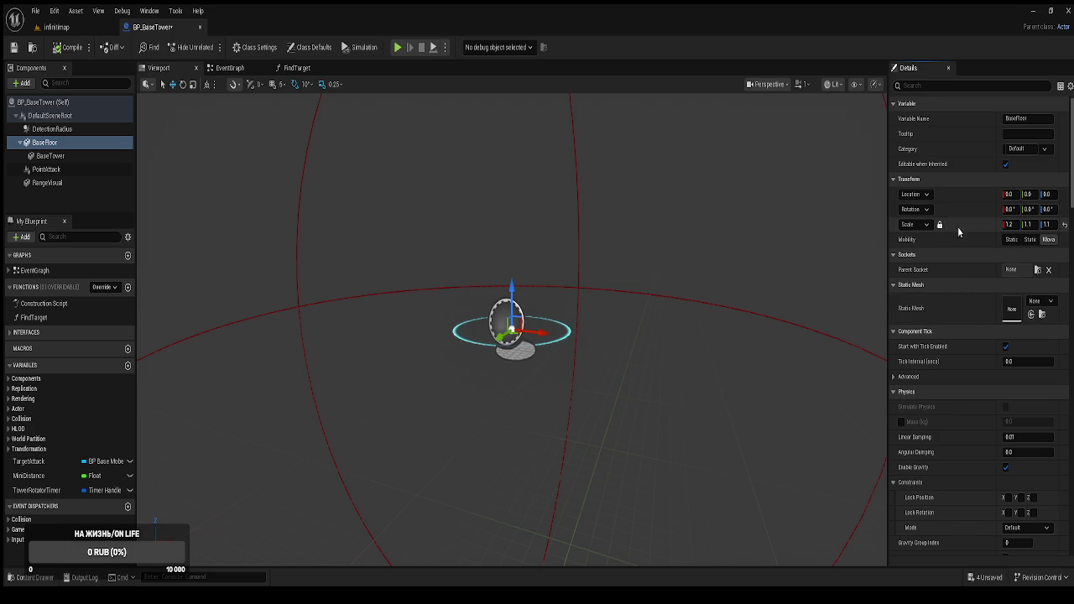
{"action": "left_click", "coordinate": [1011, 225]}
{"action": "type", "text": "1"}
{"action": "double_click", "coordinate": [1012, 225]}
{"action": "type", "text": "1.2"}
{"action": "key", "text": "Tab"}
{"action": "type", "text": "1"}
{"action": "type", "text": ".2"}
{"action": "key", "text": "Tab"}
{"action": "key", "text": "ctrl+z"}
{"action": "key", "text": "ctrl+z"}
{"action": "key", "text": "ctrl+z"}
{"action": "left_click", "coordinate": [1014, 225]}
{"action": "key", "text": "Return"}
{"action": "left_click", "coordinate": [82, 156]}
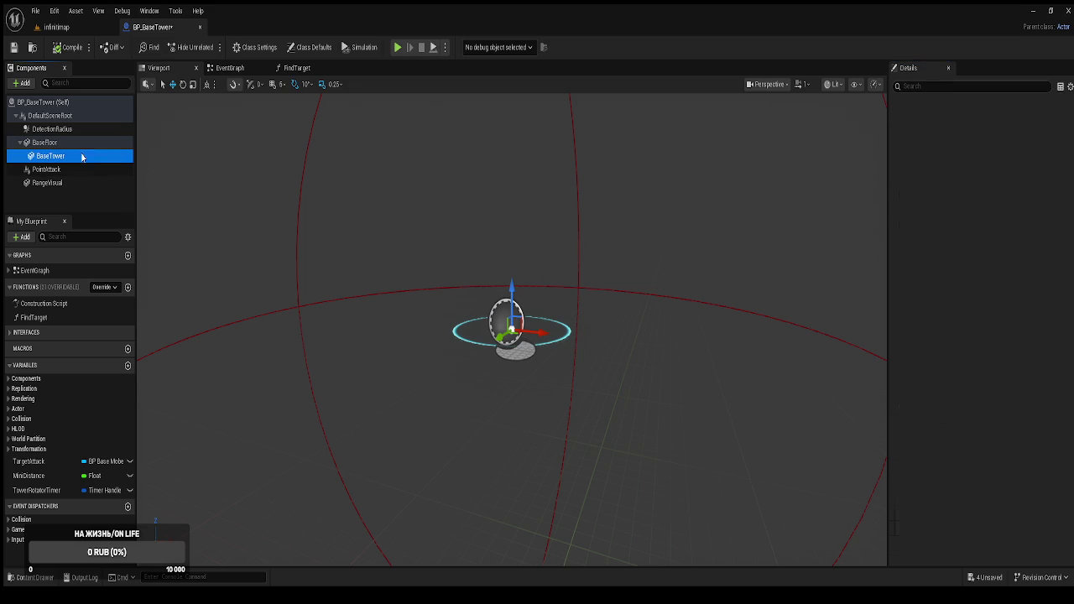
{"action": "left_click", "coordinate": [1011, 225]}
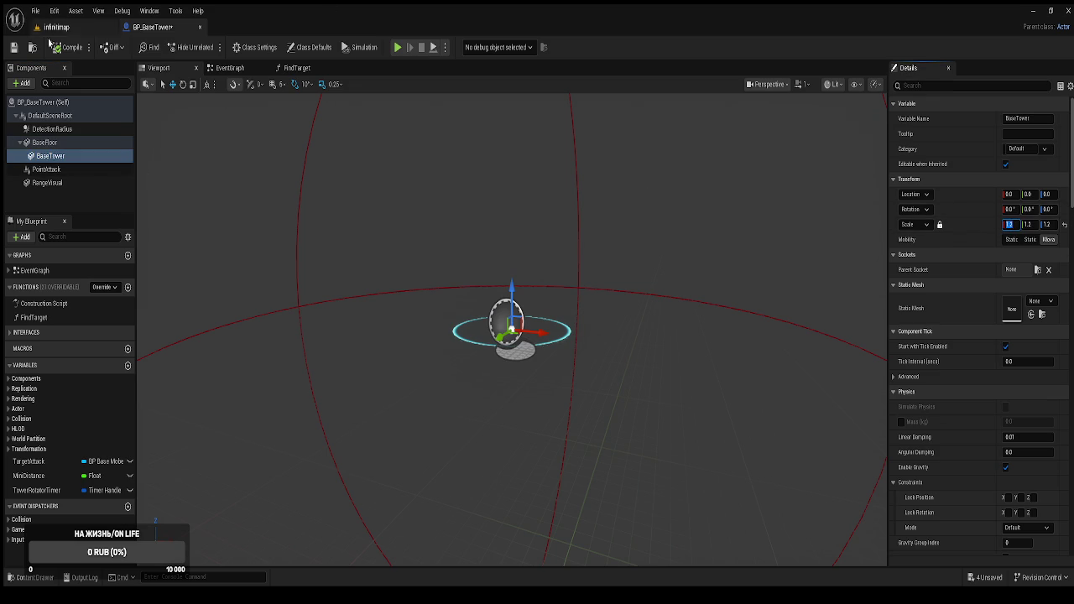
Test-play the level, buy and place a tower for 5 gold, then exit the game.
{"action": "left_click", "coordinate": [74, 30]}
{"action": "key", "text": "alt+p"}
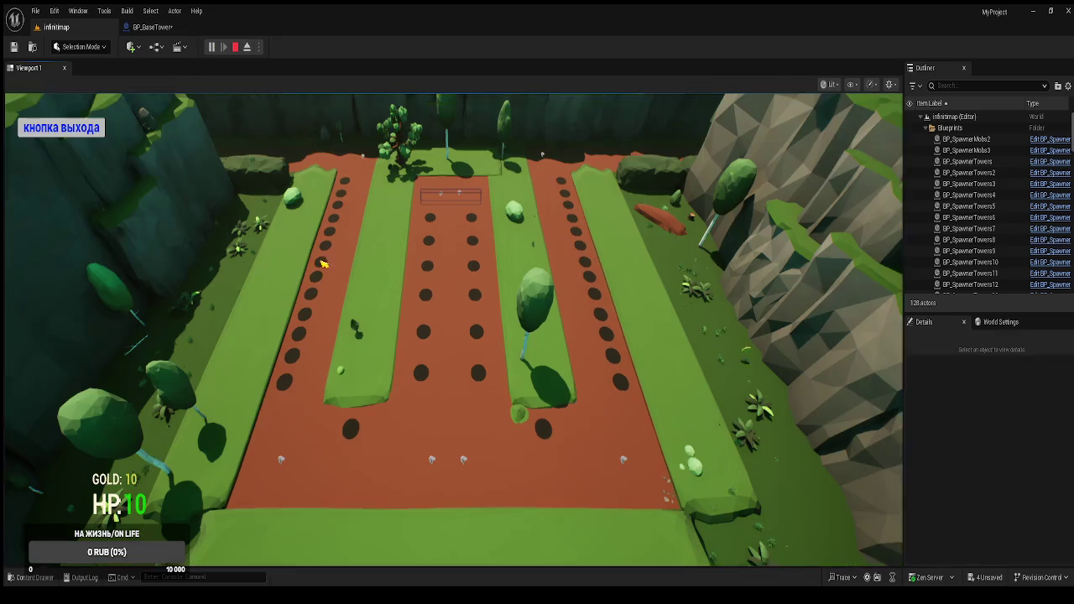
{"action": "left_click", "coordinate": [351, 428]}
{"action": "left_click", "coordinate": [339, 389]}
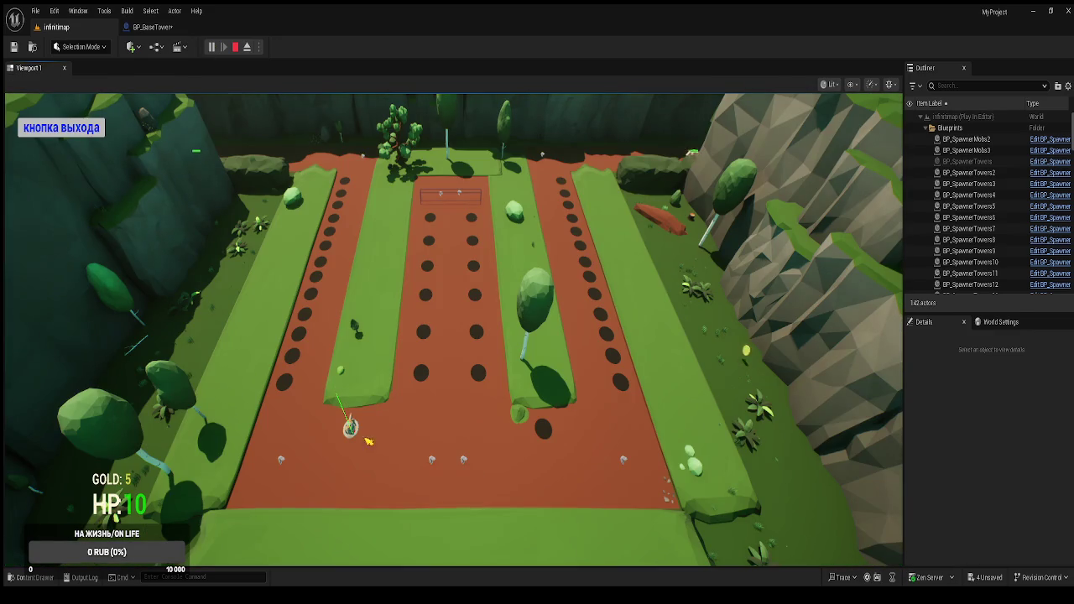
{"action": "left_click", "coordinate": [61, 127]}
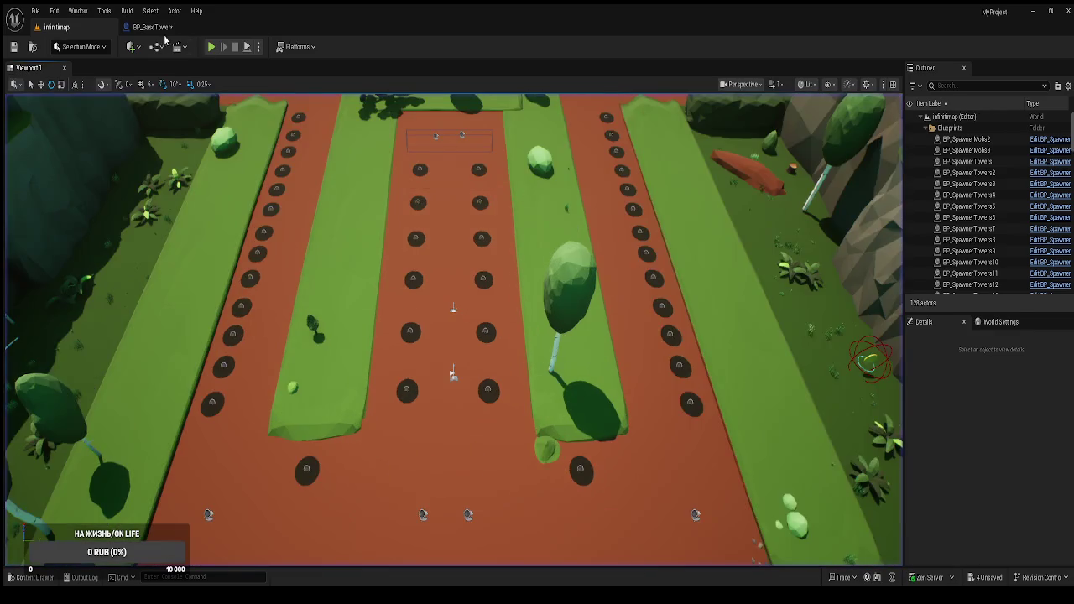
Change BaseFloor and BaseTower's locked scale in BP_BaseTower to 1.5 and return to the level.
{"action": "left_click", "coordinate": [167, 38]}
{"action": "left_click", "coordinate": [69, 146]}
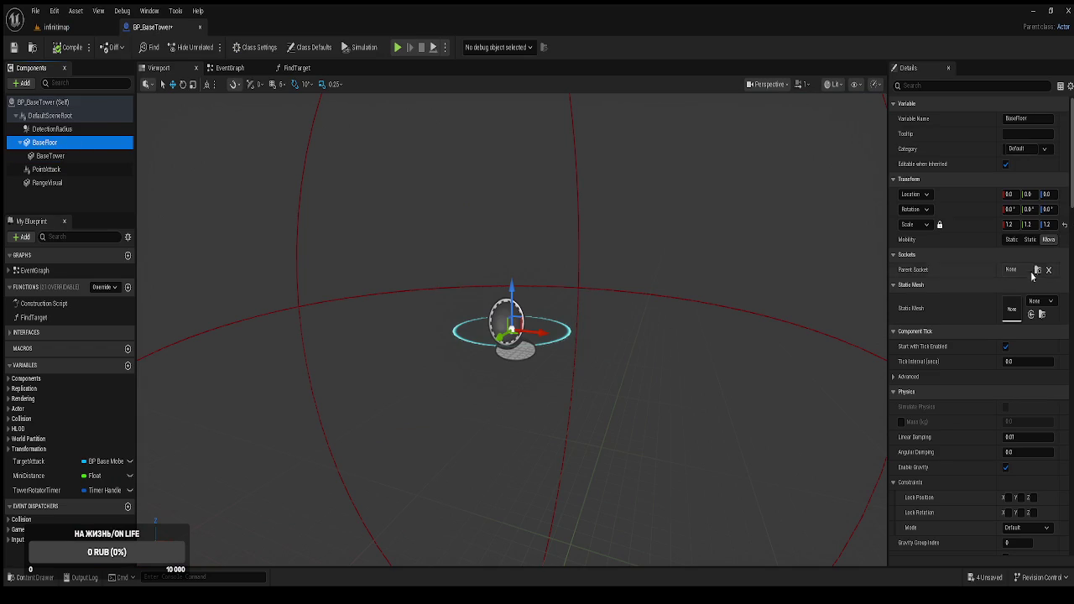
{"action": "left_click", "coordinate": [1013, 225]}
{"action": "type", "text": "1.5"}
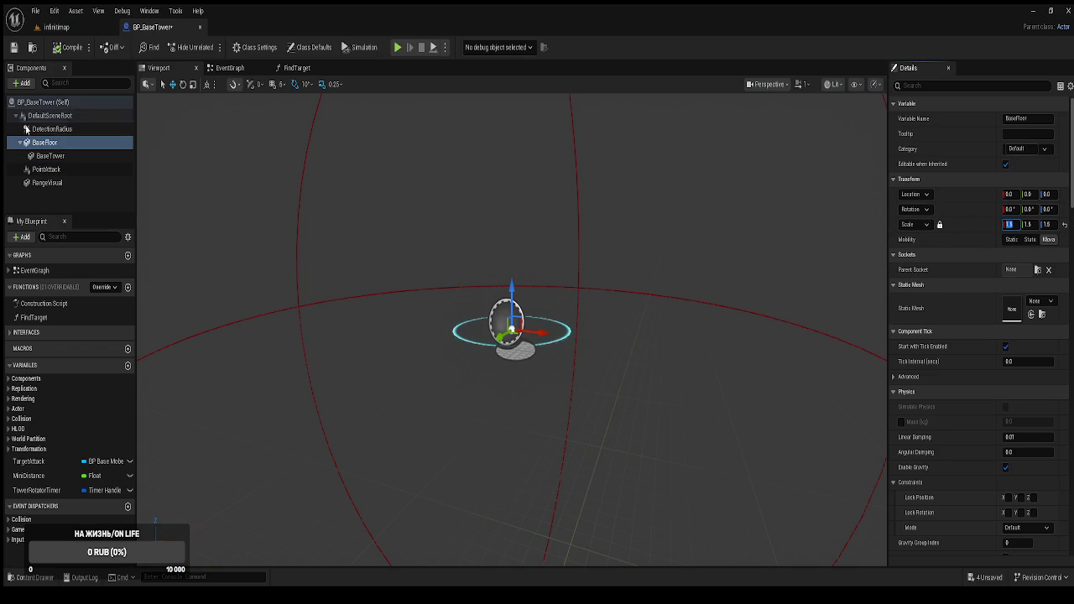
{"action": "left_click", "coordinate": [50, 156]}
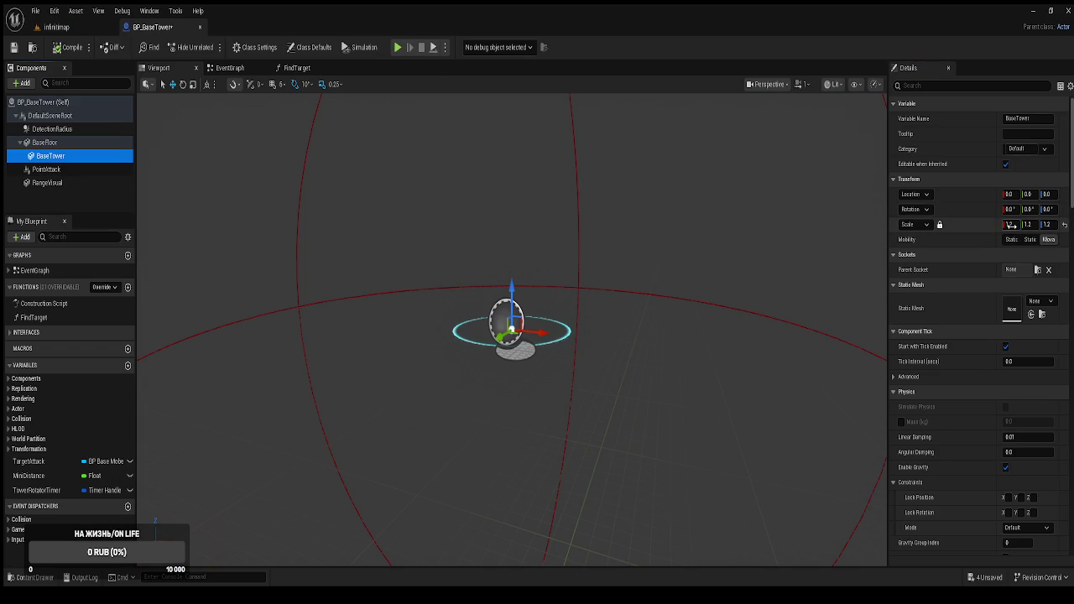
{"action": "left_click", "coordinate": [1011, 225]}
{"action": "type", "text": "1.5"}
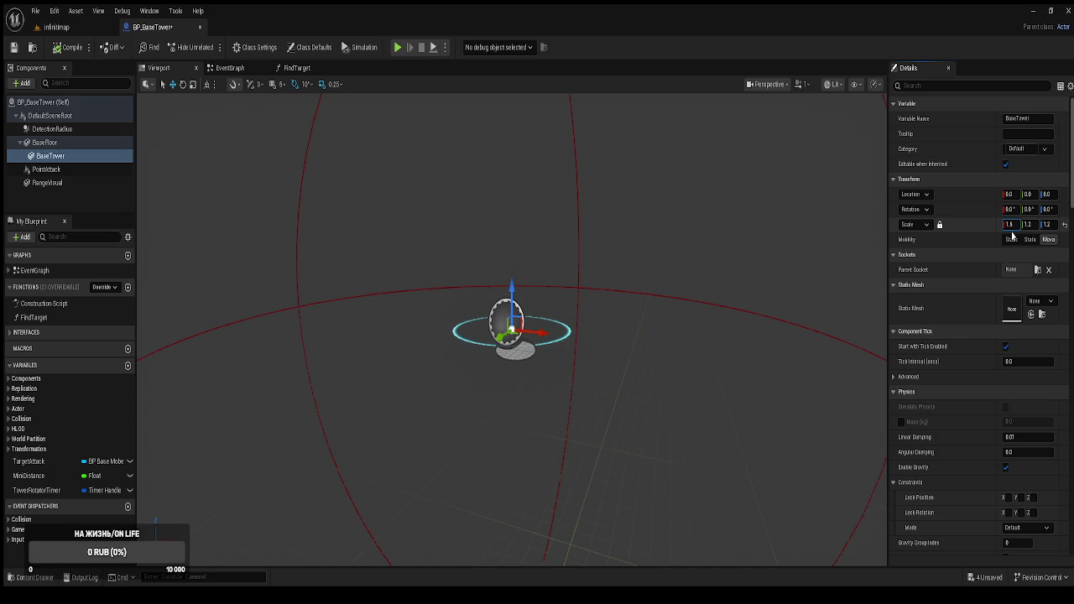
{"action": "key", "text": "Return"}
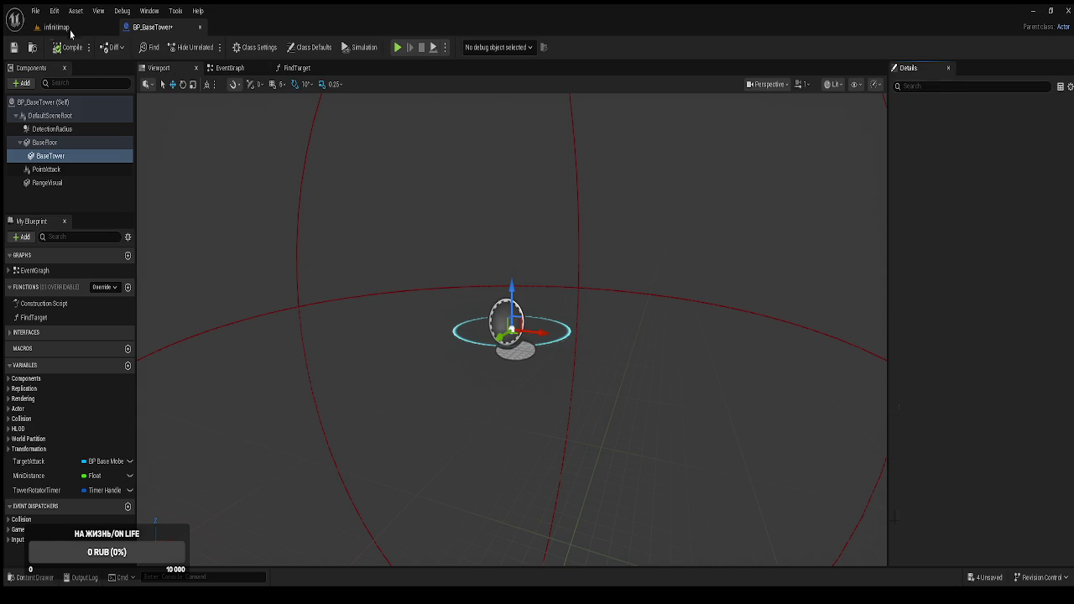
{"action": "left_click", "coordinate": [56, 27]}
Play the level, buy a tower for 5 gold, then place Башня №2 on another empty slot.
{"action": "key", "text": "alt+p"}
{"action": "left_click", "coordinate": [350, 428]}
{"action": "left_click", "coordinate": [338, 388]}
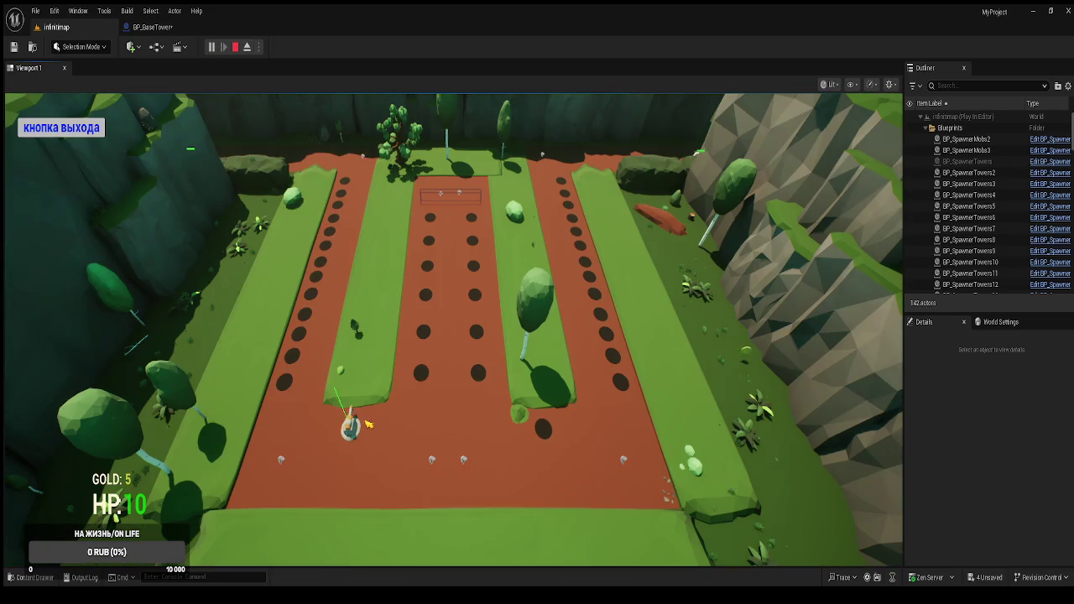
{"action": "left_click", "coordinate": [545, 433]}
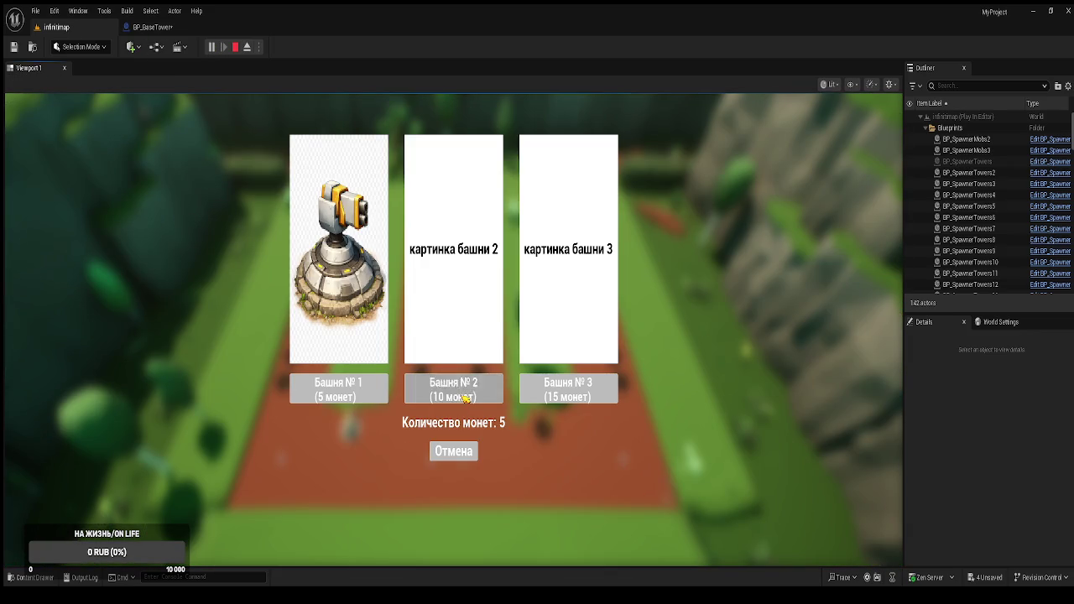
{"action": "left_click", "coordinate": [454, 450]}
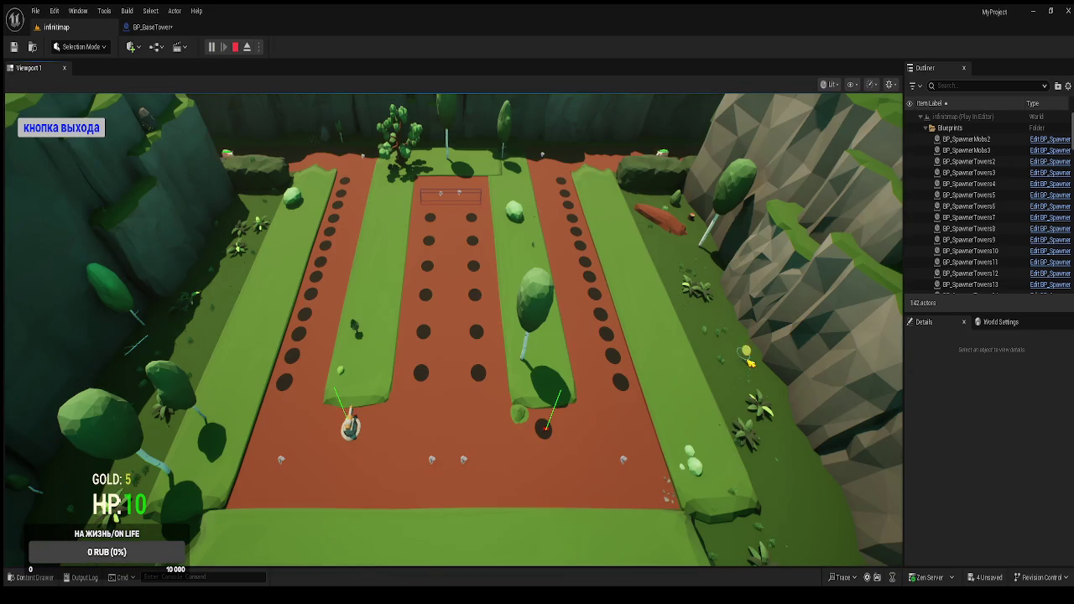
{"action": "left_click", "coordinate": [546, 435]}
{"action": "left_click", "coordinate": [453, 390]}
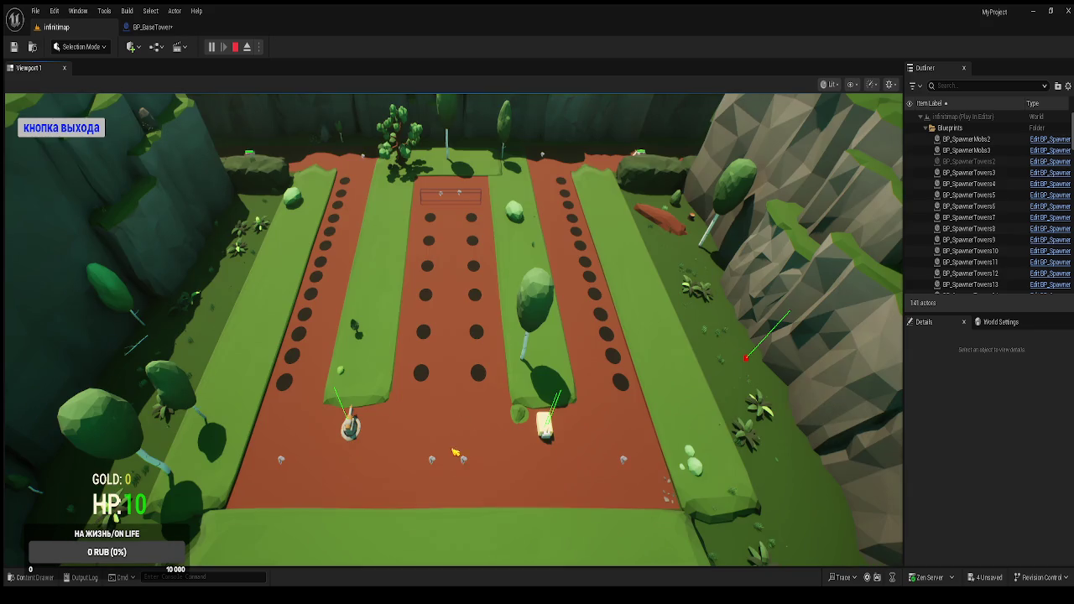
Eject with F8 and fly the camera along the path to inspect the new tower, then stop Play.
{"action": "key", "text": "F8"}
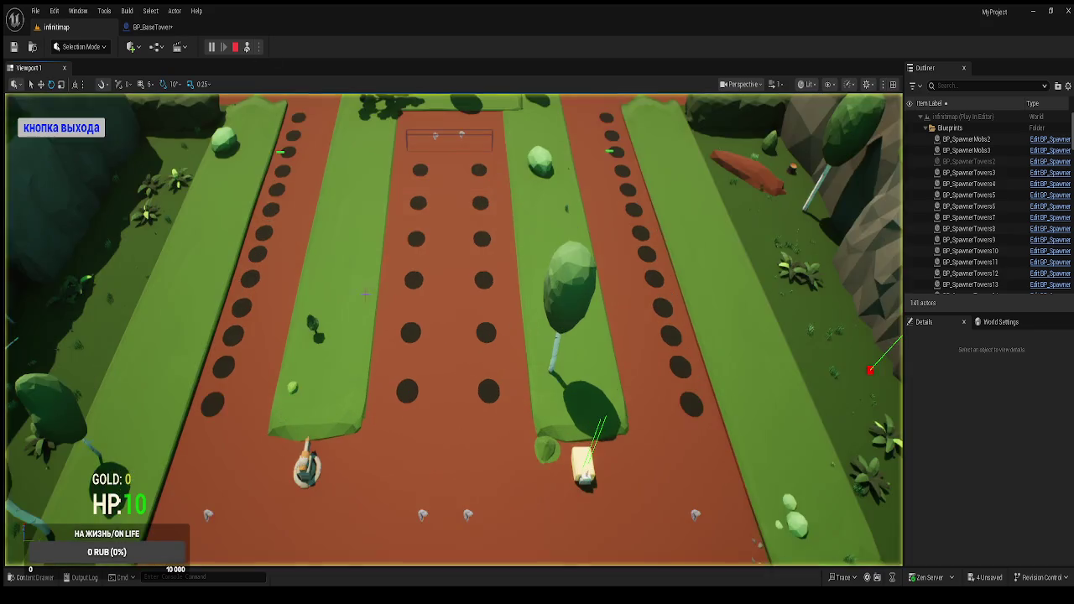
{"action": "key", "text": "w"}
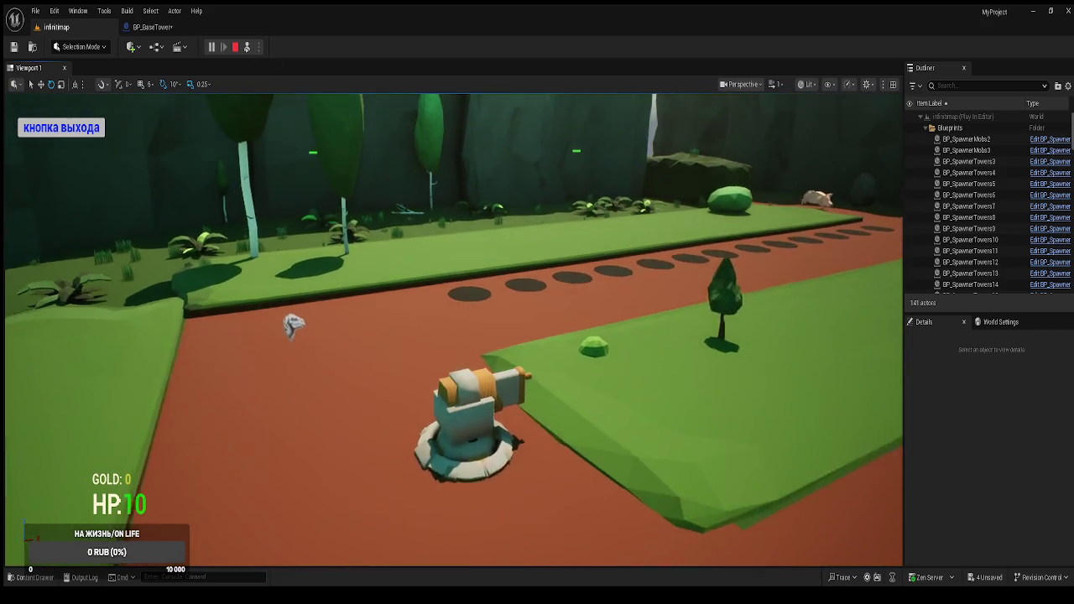
{"action": "key", "text": "a"}
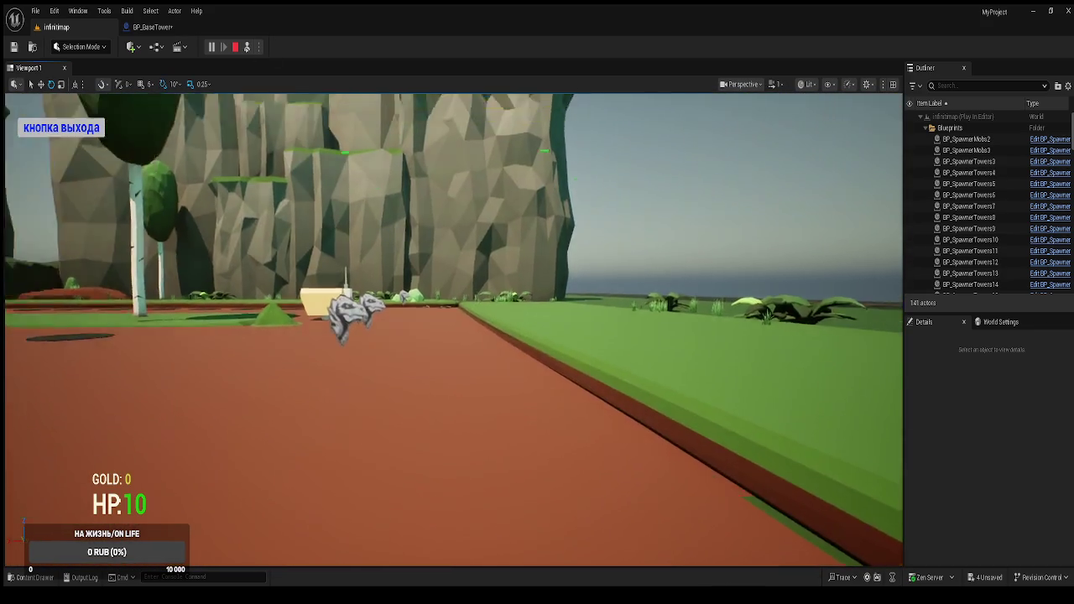
{"action": "key", "text": "a"}
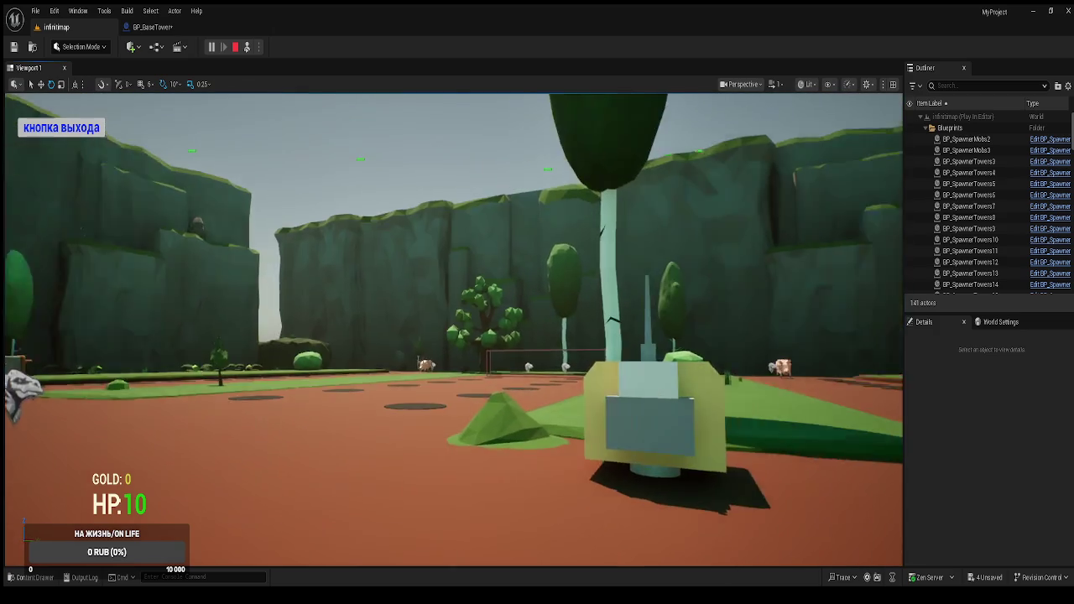
{"action": "key", "text": "a"}
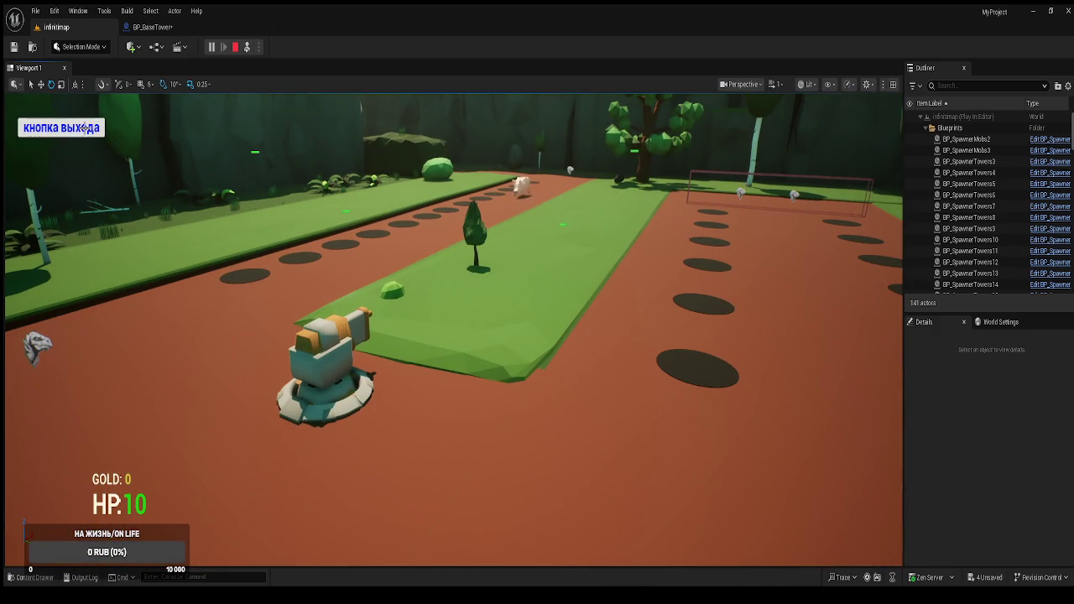
{"action": "key", "text": "Escape"}
{"action": "key", "text": "e"}
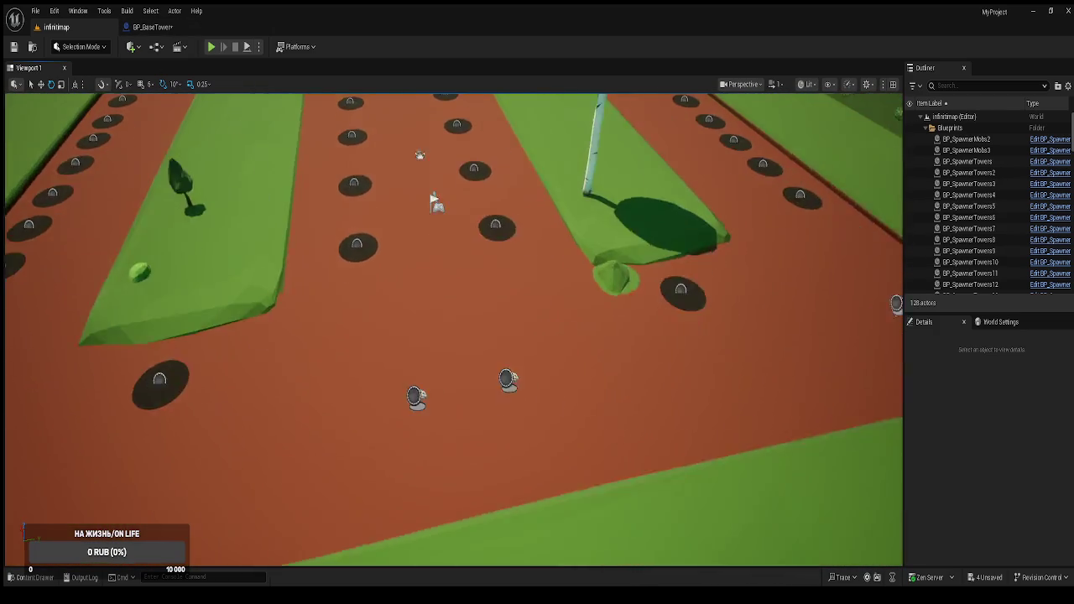
{"action": "left_click", "coordinate": [148, 30]}
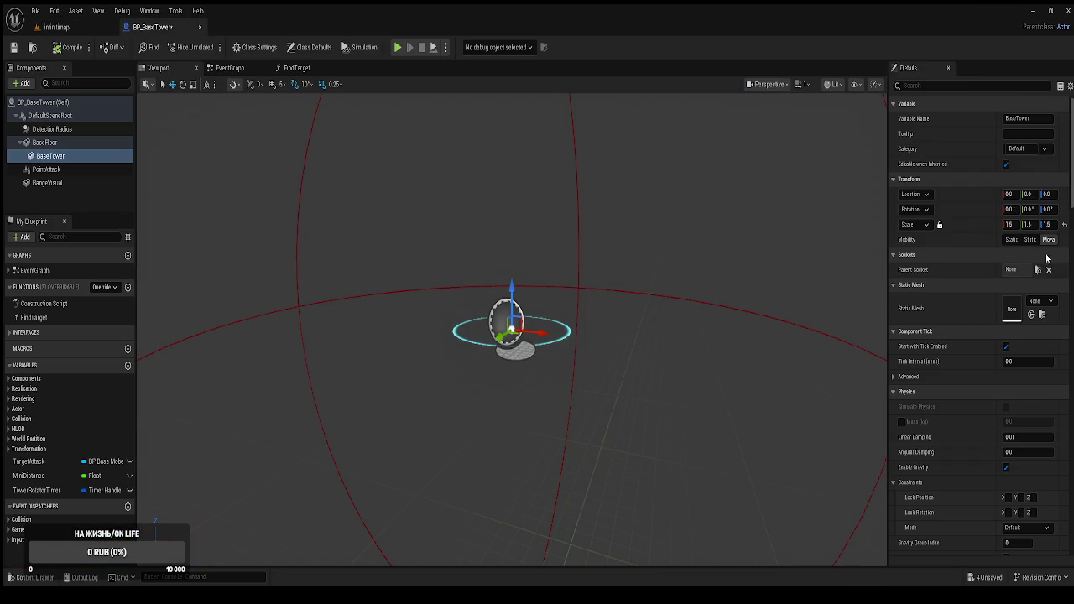
Scale BaseFloor and BaseTower down to 1.3, compile BP_BaseTower, and return to the level.
{"action": "left_click", "coordinate": [44, 142]}
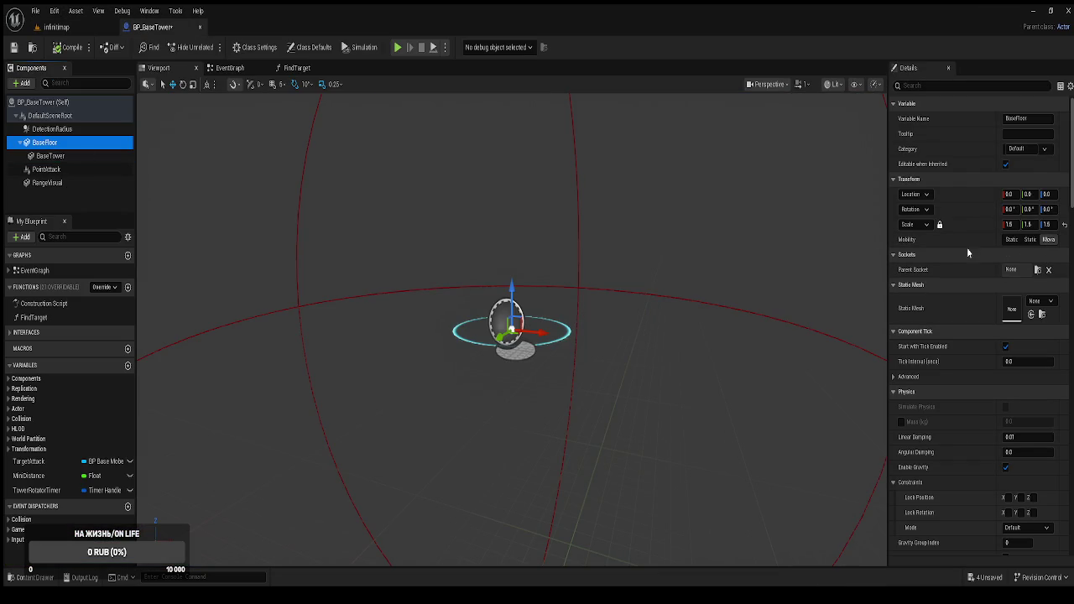
{"action": "left_click", "coordinate": [1010, 224]}
{"action": "type", "text": "1.3"}
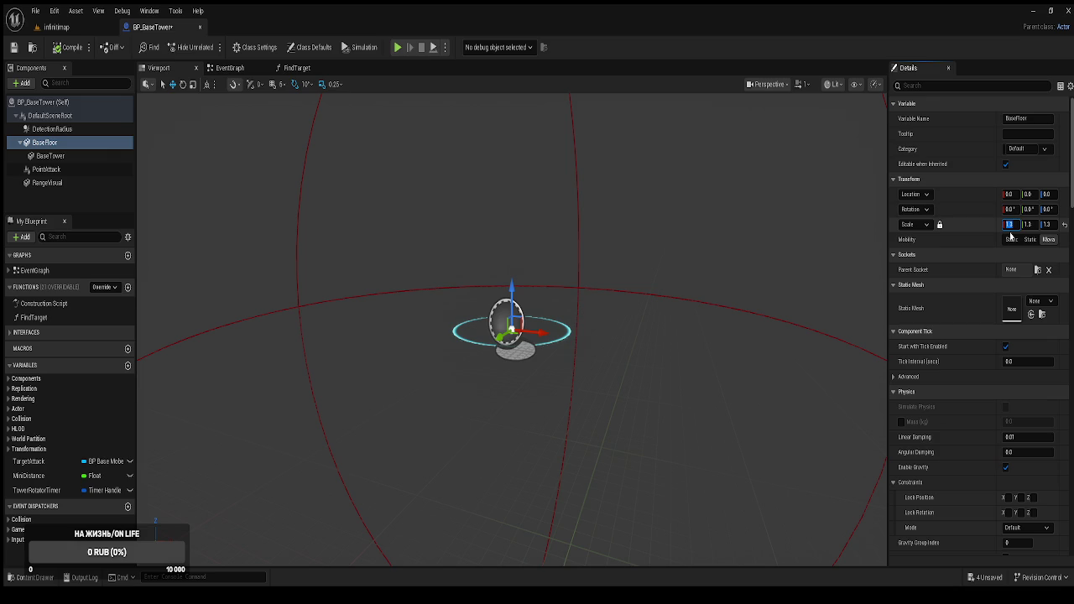
{"action": "left_click", "coordinate": [84, 157]}
{"action": "left_click", "coordinate": [1011, 224]}
{"action": "type", "text": "1"}
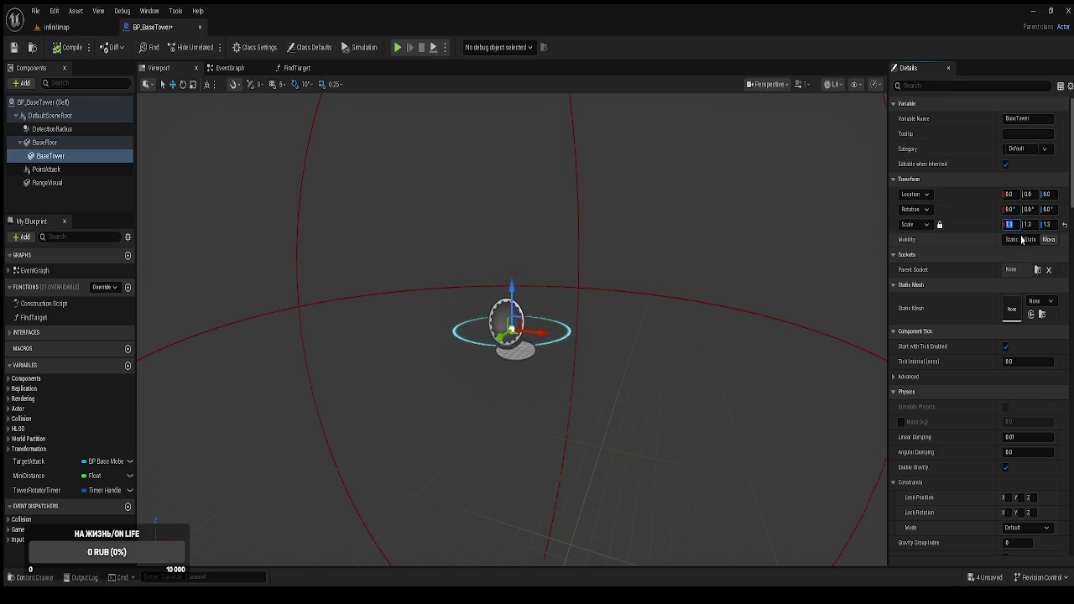
{"action": "left_click", "coordinate": [71, 48]}
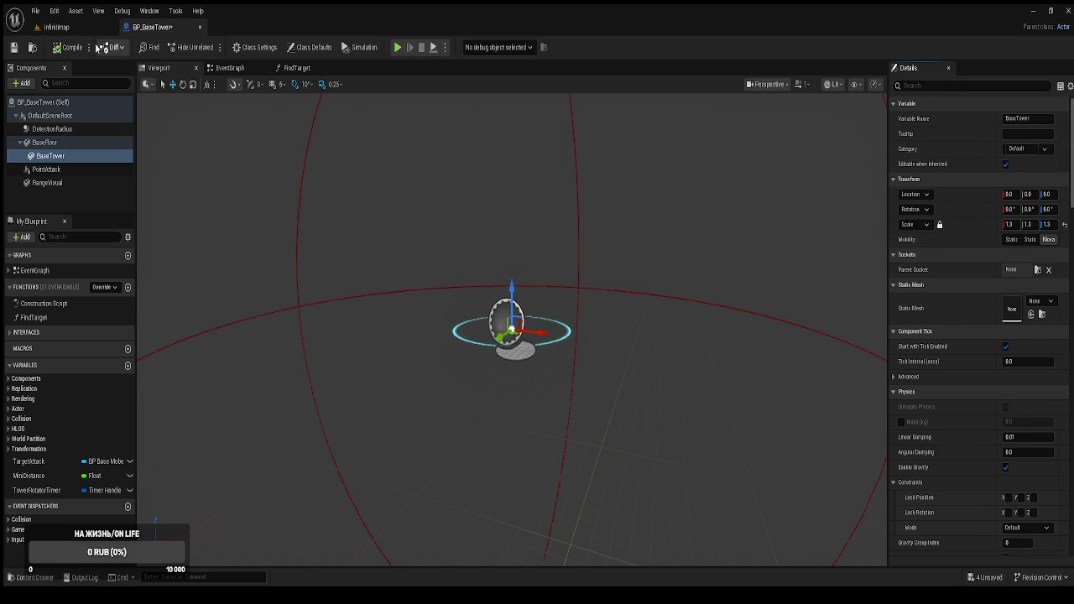
{"action": "left_click", "coordinate": [199, 27]}
{"action": "key", "text": "ctrl+space"}
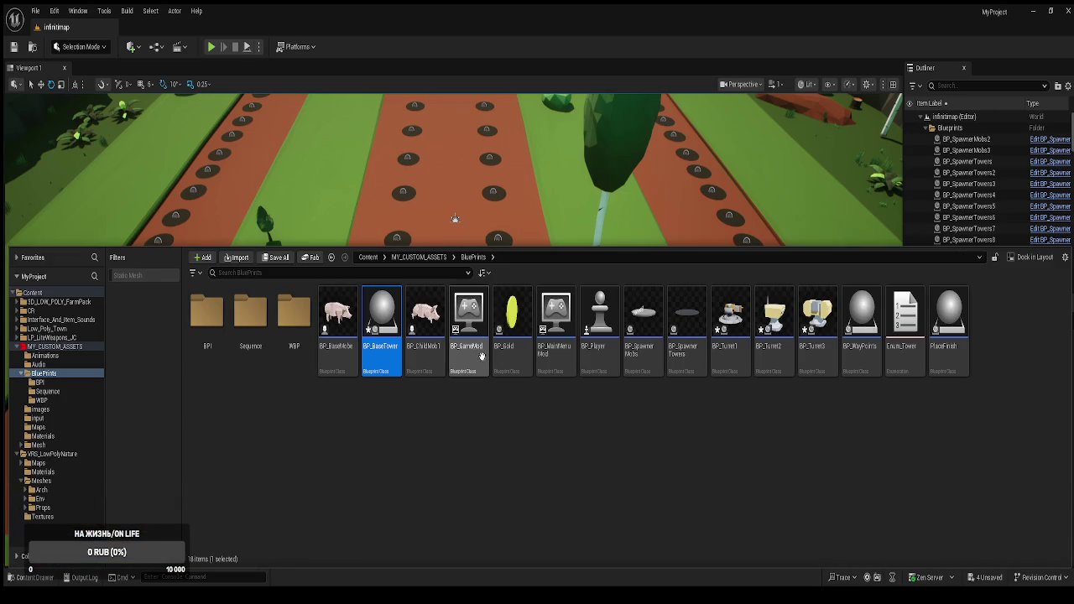
Open BP_Turret1 and drag its BaseTower component up to about Z 43.
{"action": "left_click", "coordinate": [732, 349]}
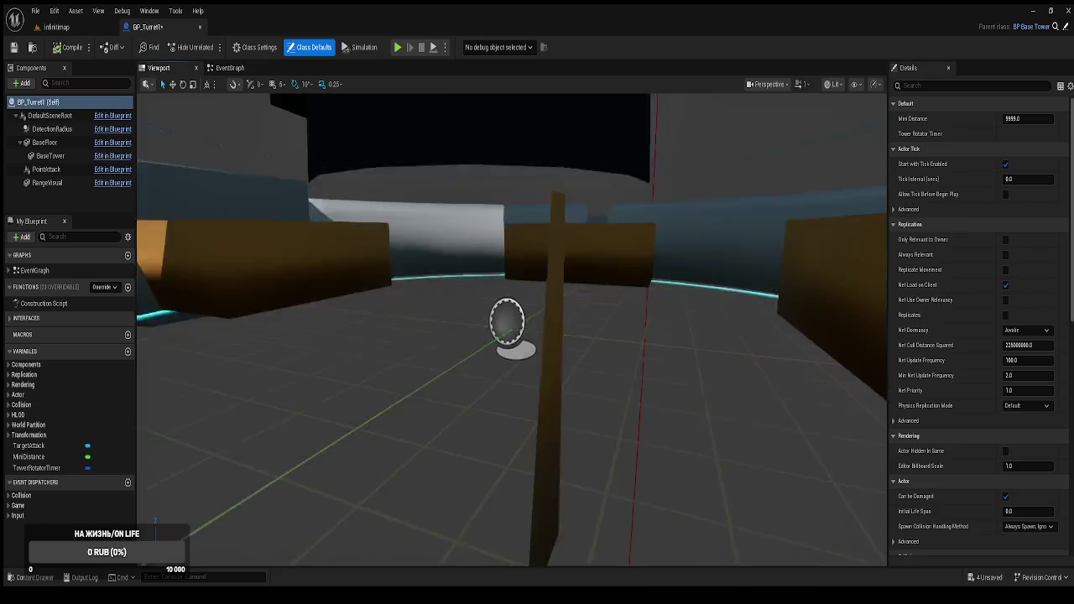
{"action": "left_click_drag", "start_coordinate": [353, 259], "coordinate": [353, 258]}
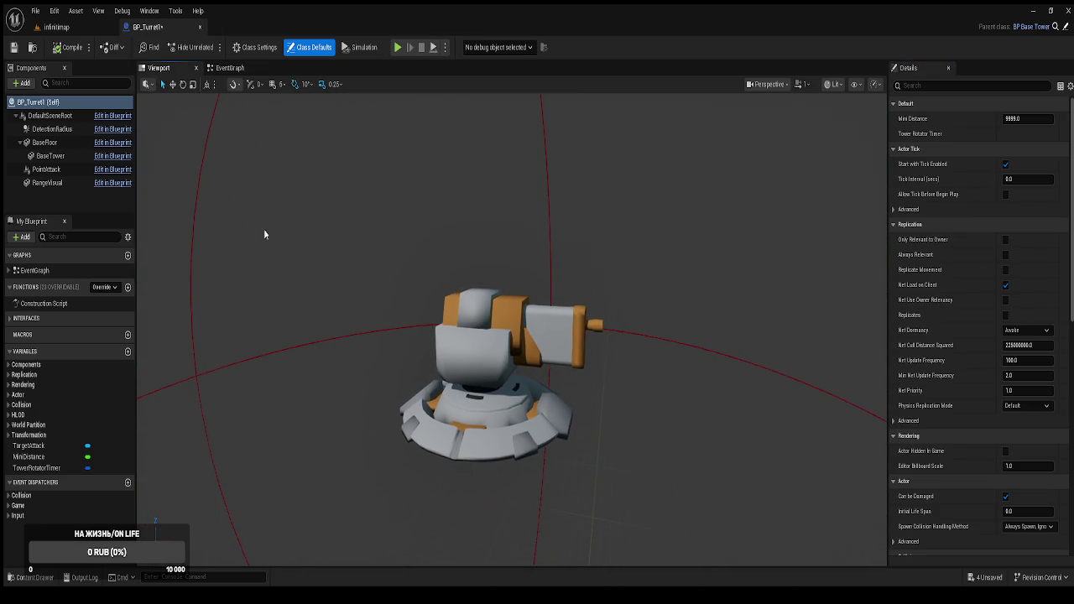
{"action": "left_click", "coordinate": [44, 143]}
{"action": "left_click", "coordinate": [52, 156]}
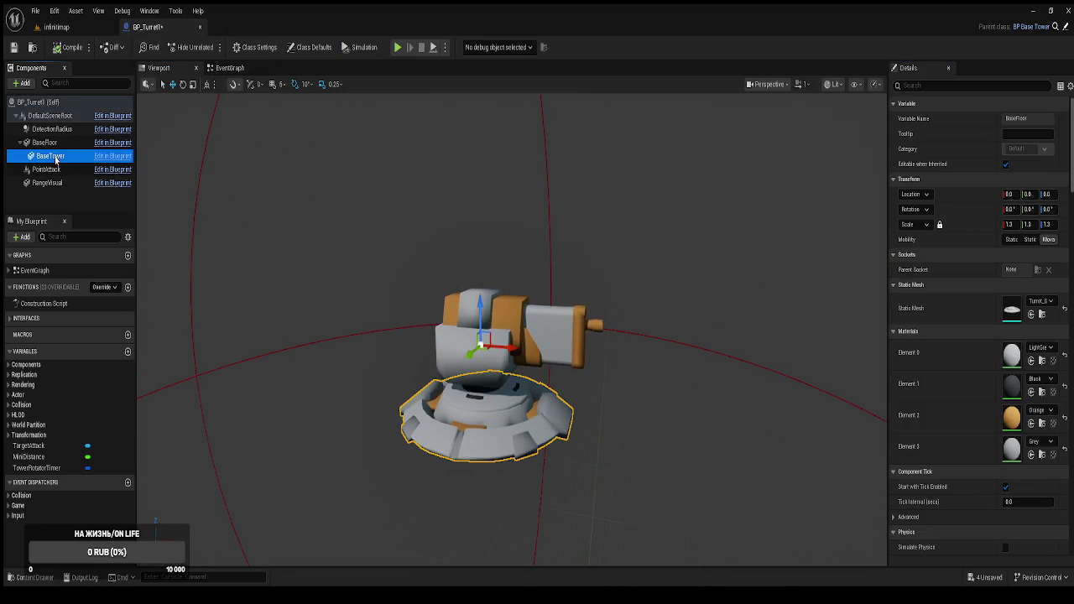
{"action": "left_click_drag", "start_coordinate": [480, 317], "coordinate": [475, 307]}
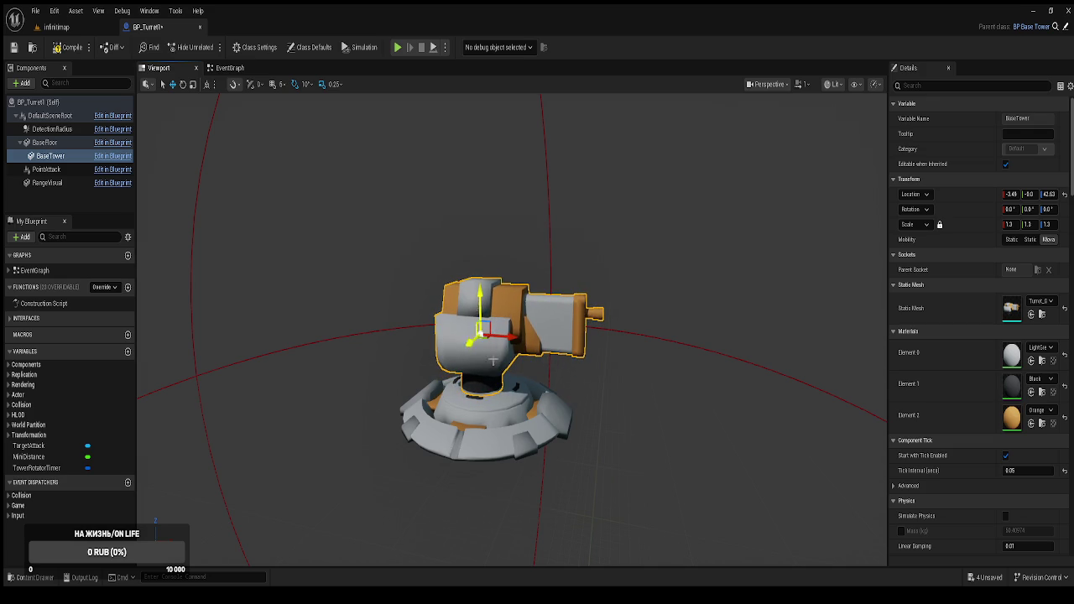
{"action": "scroll", "coordinate": [475, 306], "scroll_direction": "up", "scroll_amount": 4}
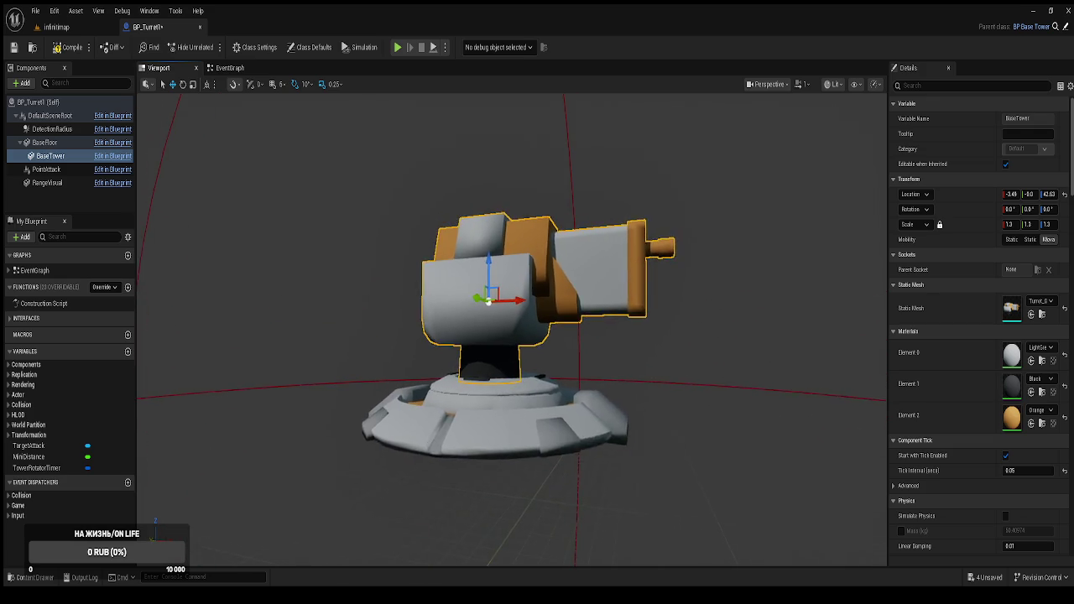
{"action": "scroll", "coordinate": [495, 370], "scroll_direction": "up", "scroll_amount": 5}
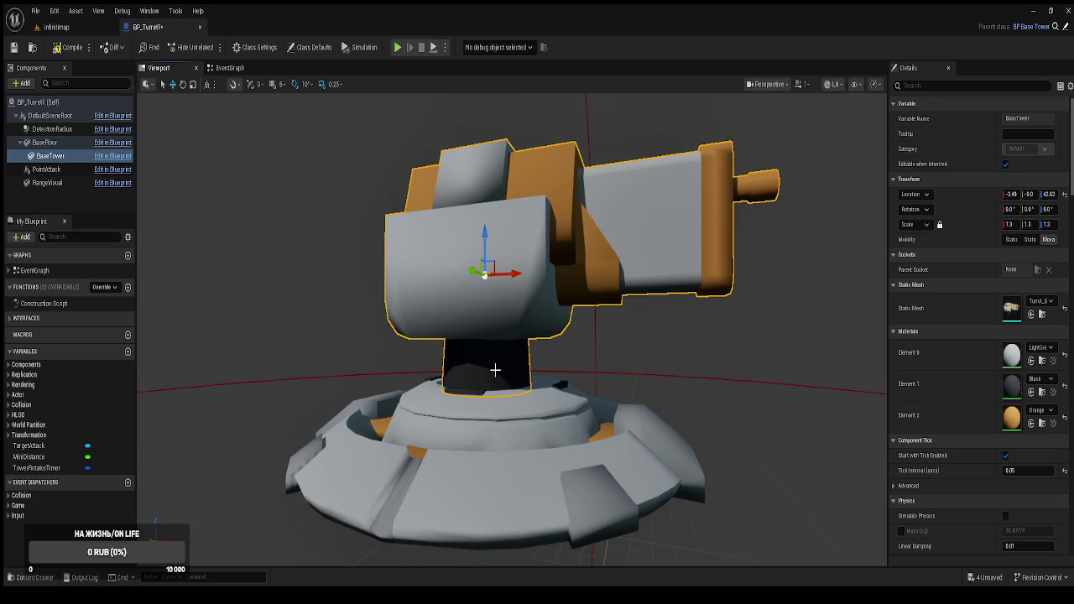
{"action": "mouse_move", "coordinate": [485, 234]}
{"action": "left_mouse_down"}
{"action": "mouse_move", "coordinate": [484, 204]}
{"action": "mouse_move", "coordinate": [483, 233]}
{"action": "left_mouse_up"}
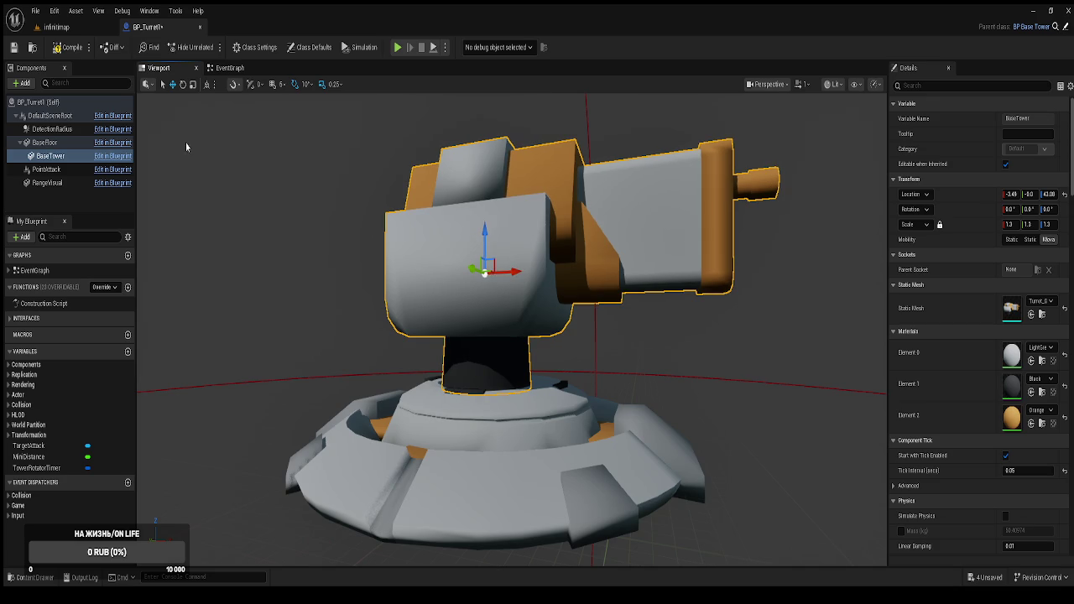
Compile BP_Turret1 and select BP_Turret2 in the level's Blueprints folder.
{"action": "left_click", "coordinate": [67, 47]}
{"action": "left_click", "coordinate": [56, 27]}
{"action": "key", "text": "ctrl+space"}
{"action": "left_click", "coordinate": [772, 348]}
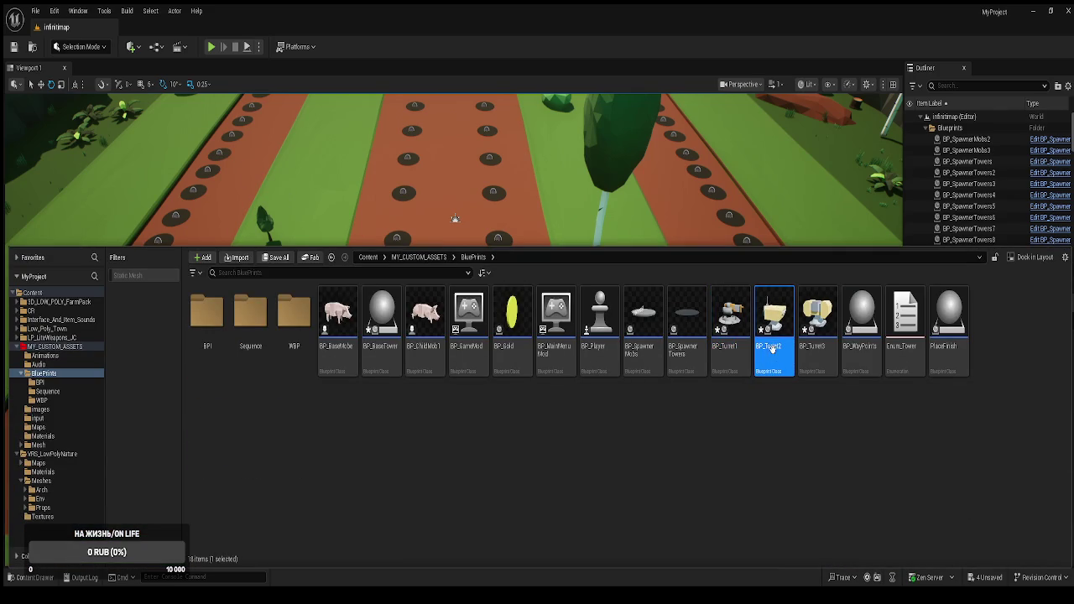
Open BP_Turret2, inspect its BaseFloor and BaseTower from side and top views, and compile it.
{"action": "key", "text": "Return"}
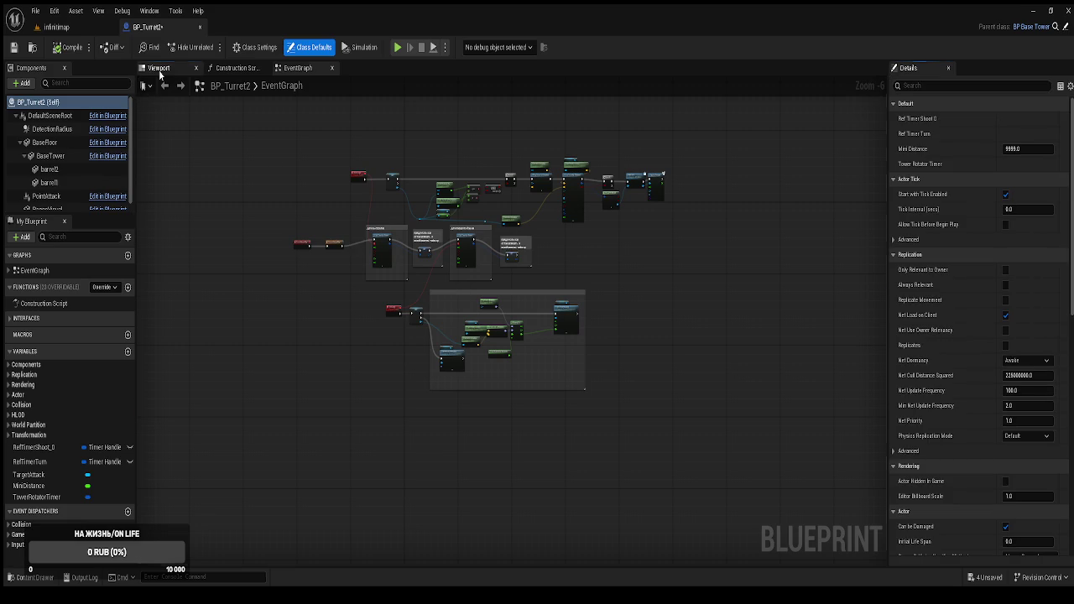
{"action": "left_click", "coordinate": [158, 67]}
{"action": "scroll", "coordinate": [464, 435], "scroll_direction": "down", "scroll_amount": 5}
{"action": "left_click_drag", "start_coordinate": [537, 436], "coordinate": [464, 436]}
{"action": "left_click", "coordinate": [466, 415]}
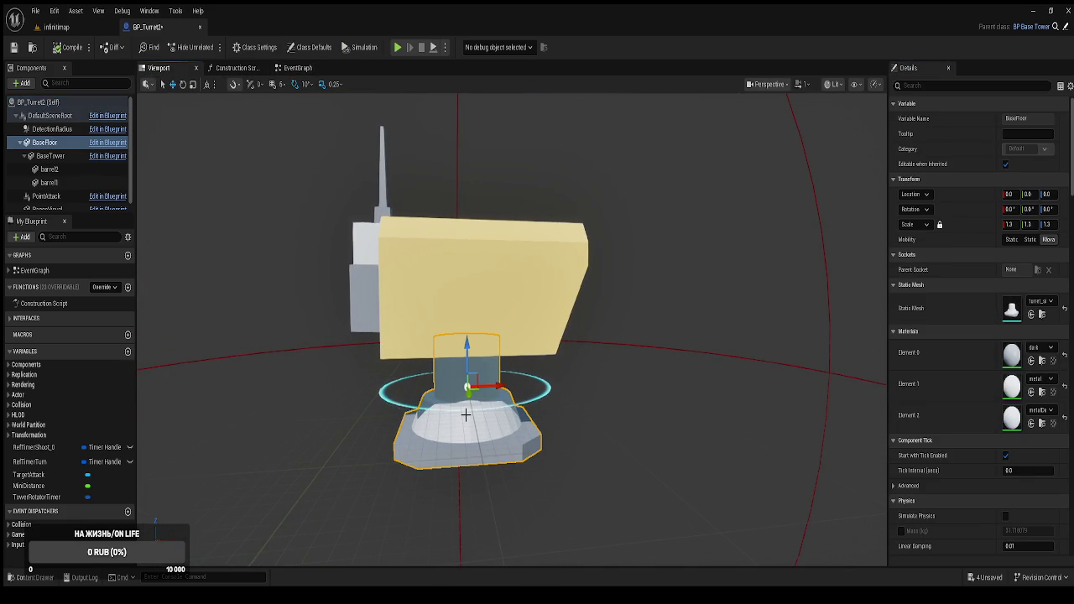
{"action": "scroll", "coordinate": [480, 394], "scroll_direction": "up", "scroll_amount": 3}
{"action": "scroll", "coordinate": [480, 395], "scroll_direction": "down", "scroll_amount": 3}
{"action": "left_click_drag", "start_coordinate": [480, 436], "coordinate": [480, 394]}
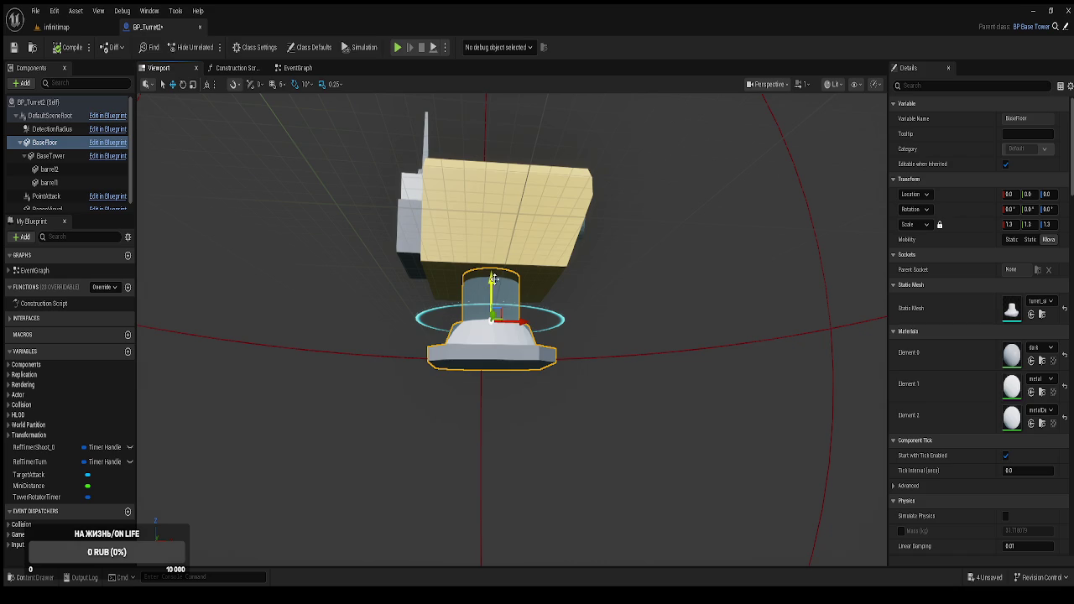
{"action": "left_click", "coordinate": [495, 176]}
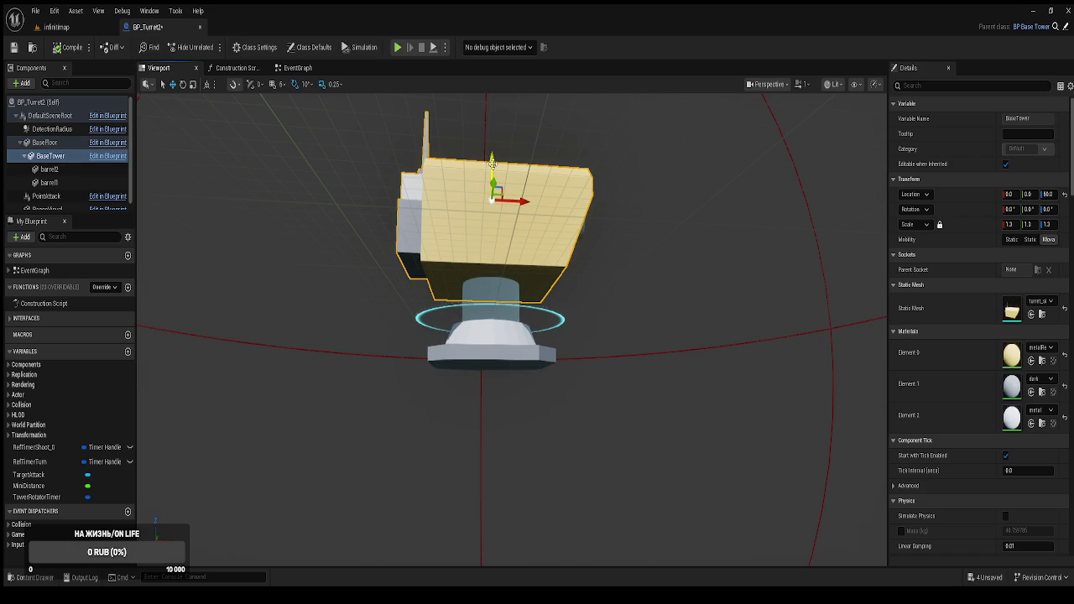
{"action": "left_click", "coordinate": [57, 47]}
{"action": "left_click", "coordinate": [56, 28]}
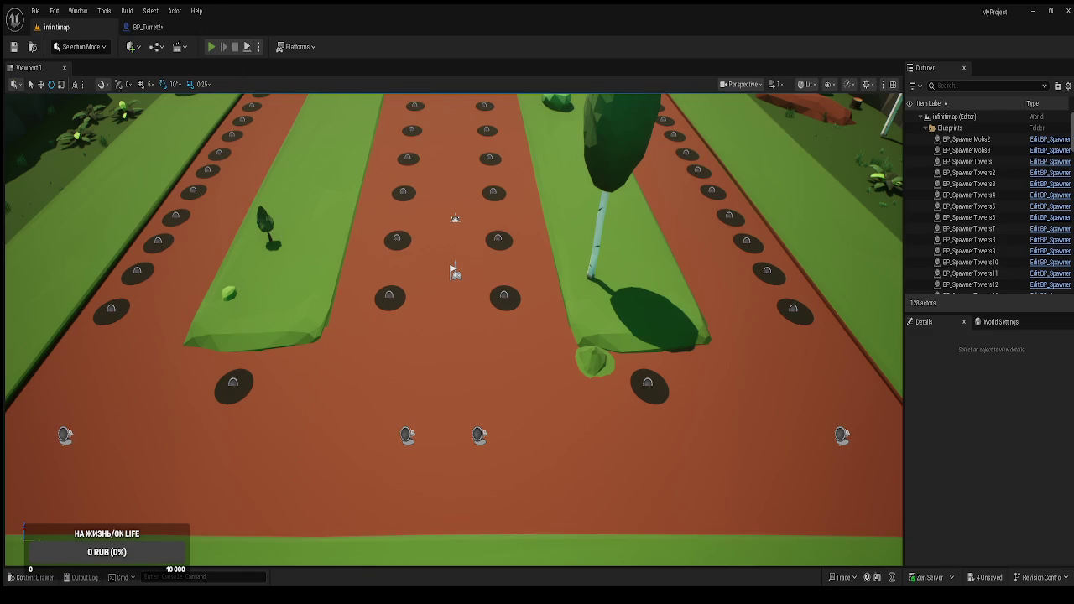
Start a test play, open and close the tower choices, and eject from the game.
{"action": "left_click", "coordinate": [211, 46]}
{"action": "left_click", "coordinate": [427, 295]}
{"action": "left_click", "coordinate": [453, 448]}
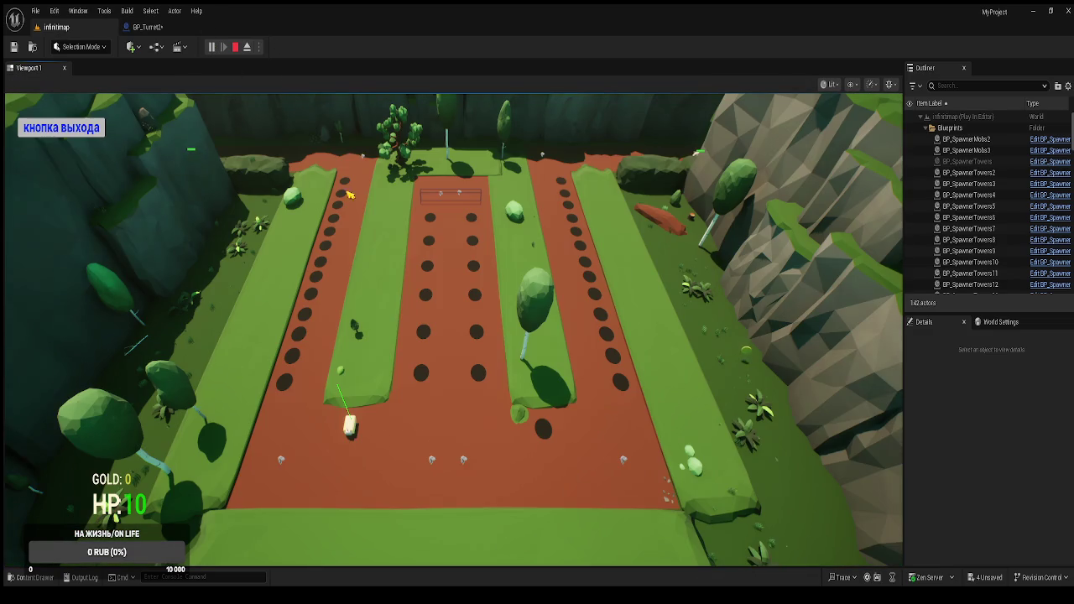
{"action": "left_click", "coordinate": [247, 46]}
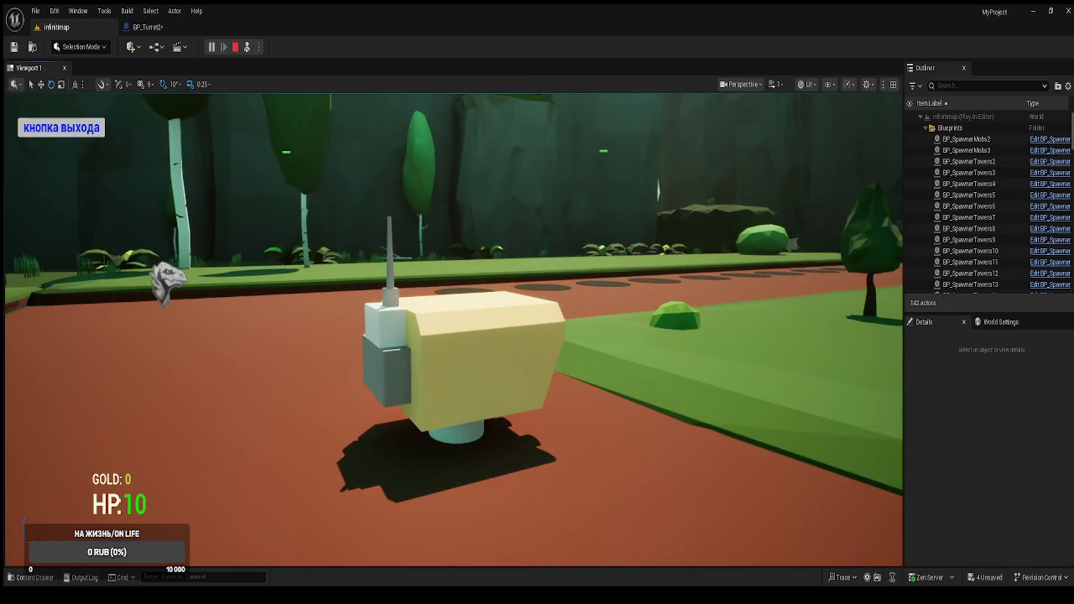
Select the placed turret's BaseTower part and nudge it slightly along Z with the move tool.
{"action": "left_click", "coordinate": [461, 377]}
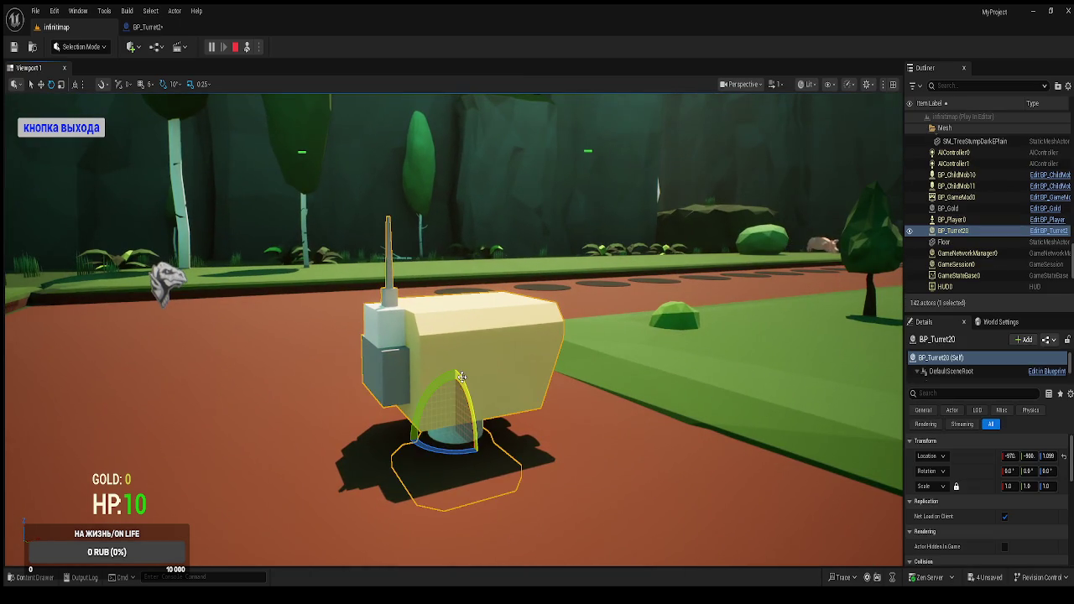
{"action": "left_click", "coordinate": [952, 370]}
{"action": "left_click", "coordinate": [949, 366]}
{"action": "left_click", "coordinate": [948, 377]}
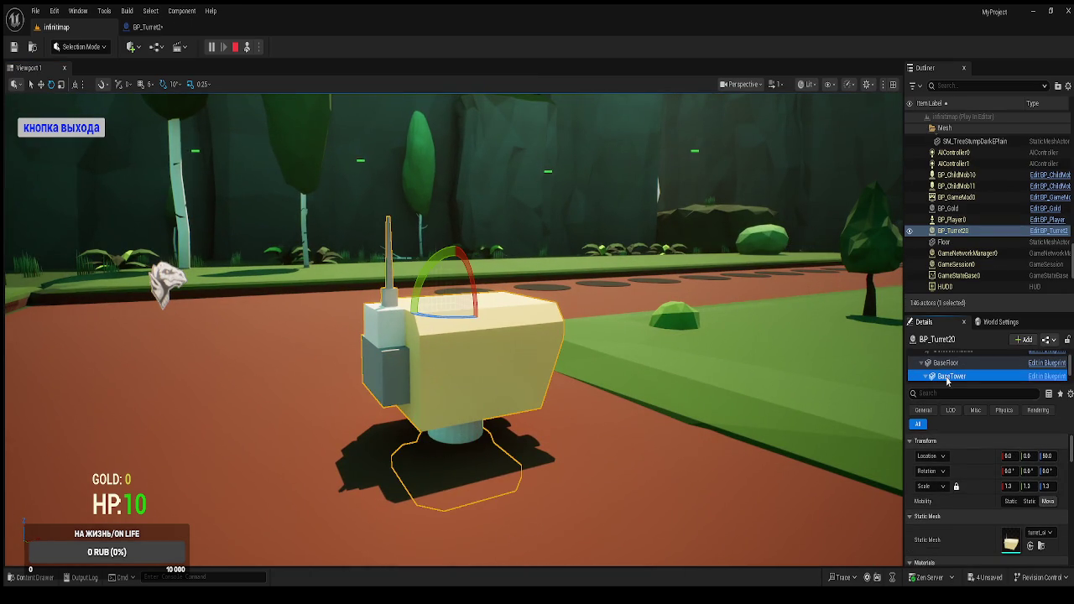
{"action": "left_click", "coordinate": [40, 84]}
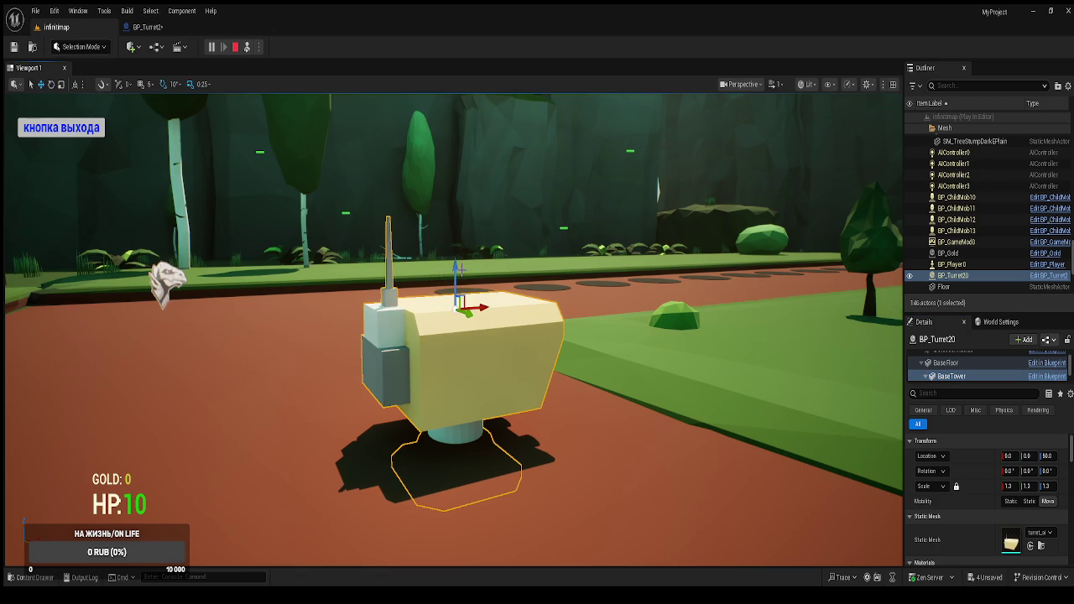
{"action": "left_click_drag", "start_coordinate": [458, 270], "coordinate": [453, 252]}
{"action": "scroll", "coordinate": [453, 252], "scroll_direction": "down", "scroll_amount": 5}
{"action": "scroll", "coordinate": [453, 252], "scroll_direction": "up", "scroll_amount": 3}
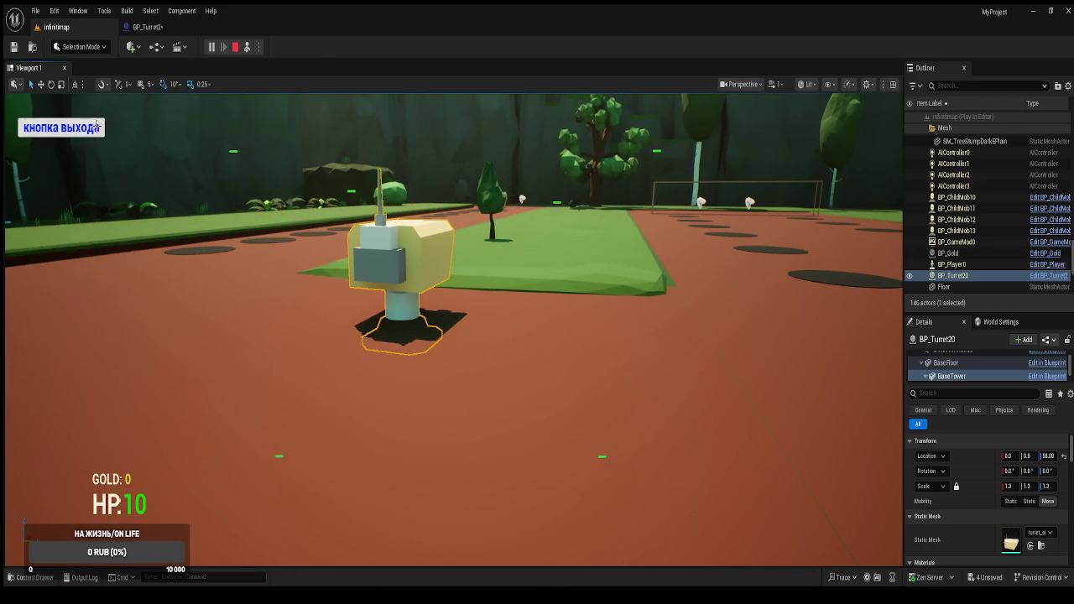
Open the BP_Turret2 Blueprint and select its BaseFloor part in the preview.
{"action": "left_click", "coordinate": [144, 27]}
{"action": "mouse_move", "coordinate": [471, 297]}
{"action": "left_mouse_down"}
{"action": "mouse_move", "coordinate": [471, 235]}
{"action": "mouse_move", "coordinate": [471, 297]}
{"action": "left_mouse_up"}
{"action": "left_click", "coordinate": [472, 297]}
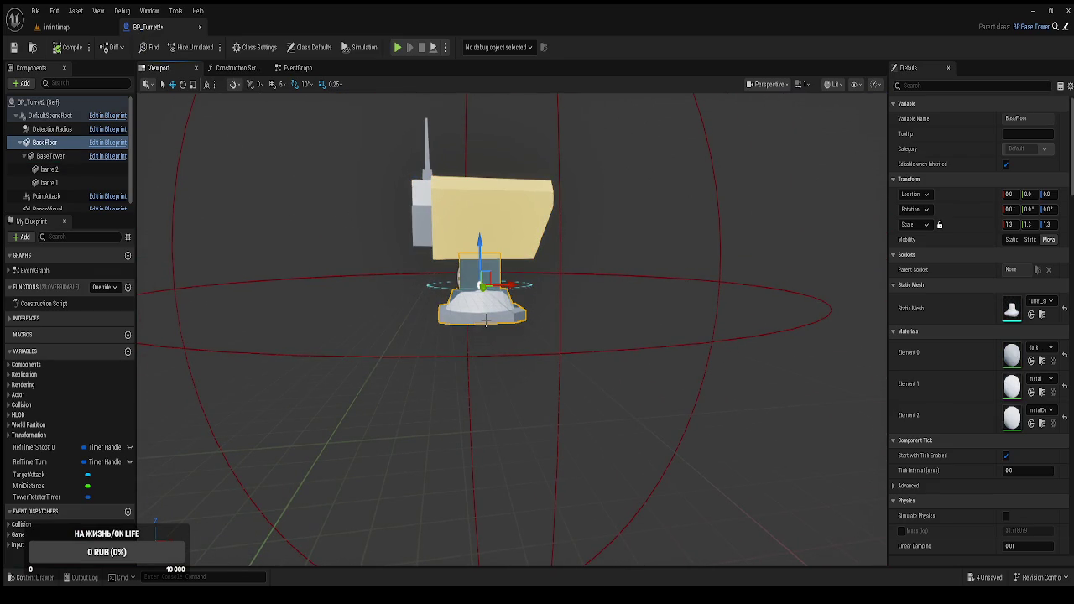
Compare BP_Turret2's BaseTower and BaseFloor components, then go back to the infinimap level.
{"action": "left_click", "coordinate": [481, 218]}
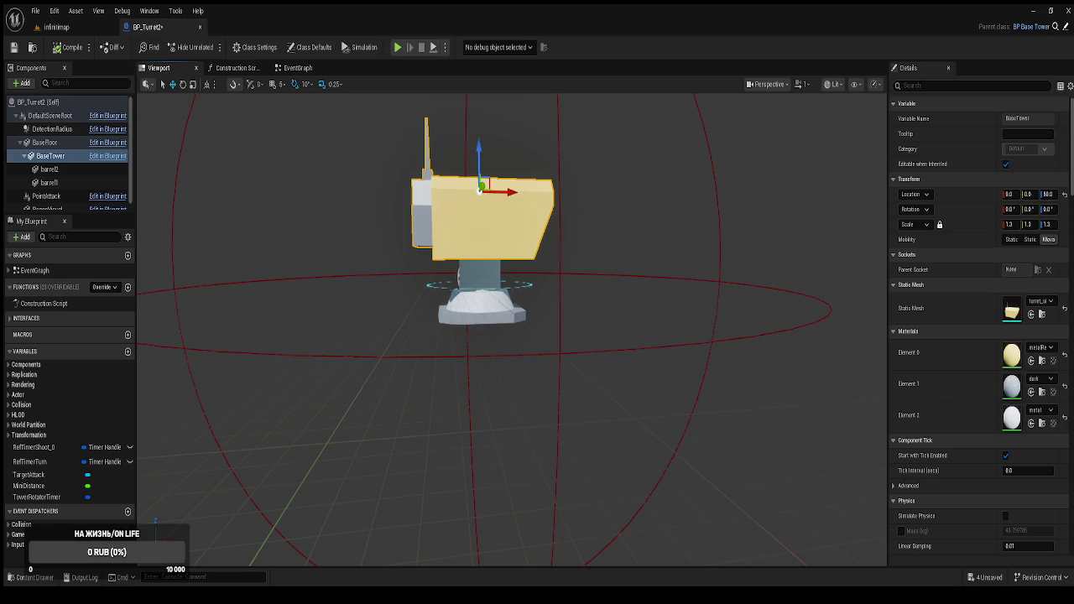
{"action": "left_click", "coordinate": [489, 296]}
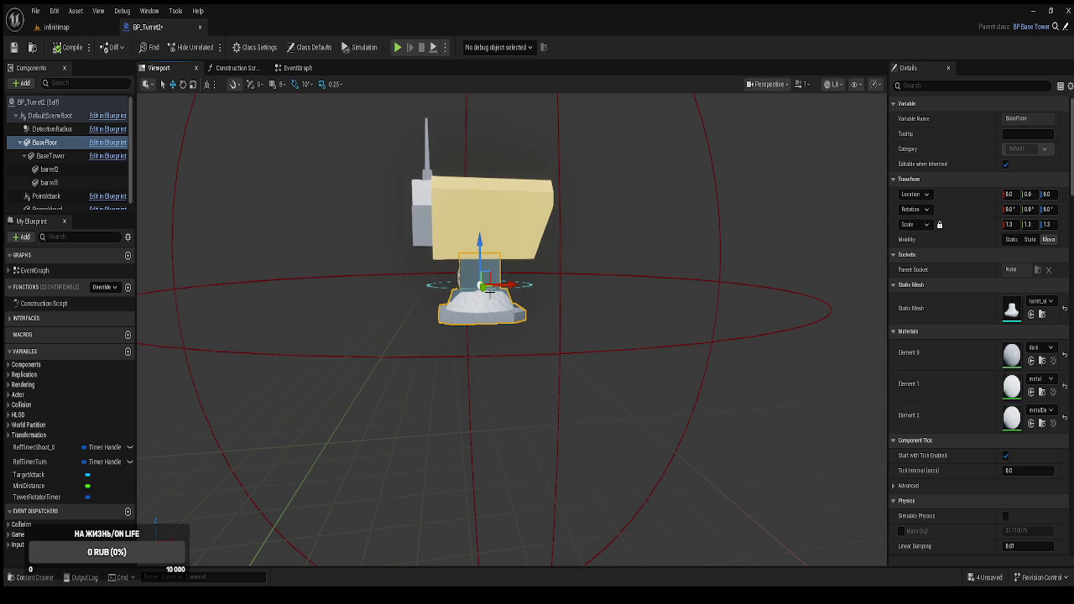
{"action": "left_click", "coordinate": [70, 31]}
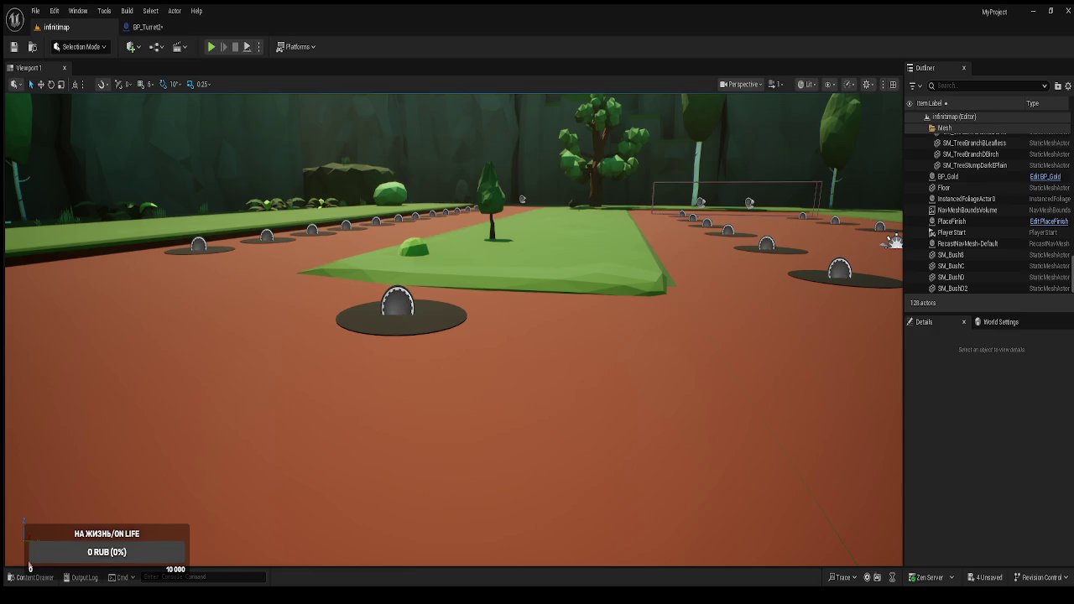
Place a turret_single mesh from Mesh > Turret2 on the grass beside the road, raised to height 134.
{"action": "left_click_drag", "start_coordinate": [524, 420], "coordinate": [442, 419]}
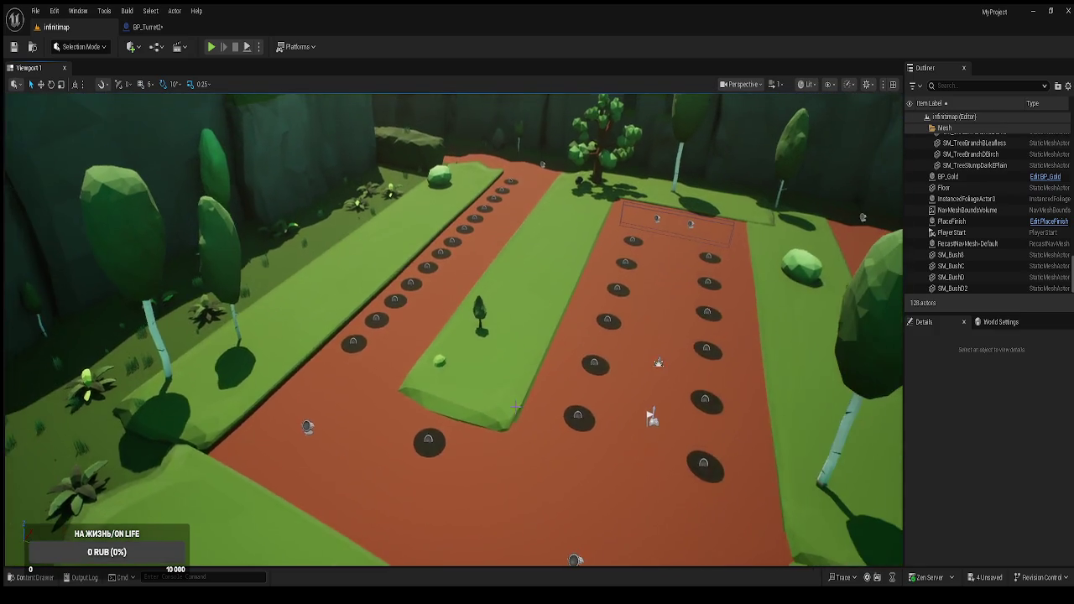
{"action": "key", "text": "ctrl+space"}
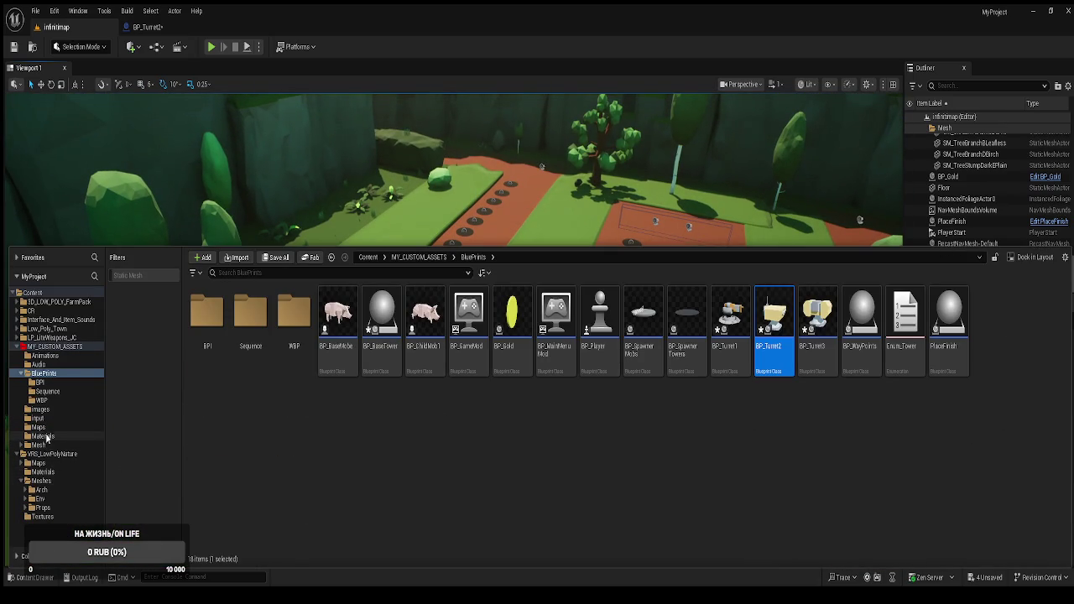
{"action": "left_click", "coordinate": [38, 445]}
{"action": "double_click", "coordinate": [294, 312]}
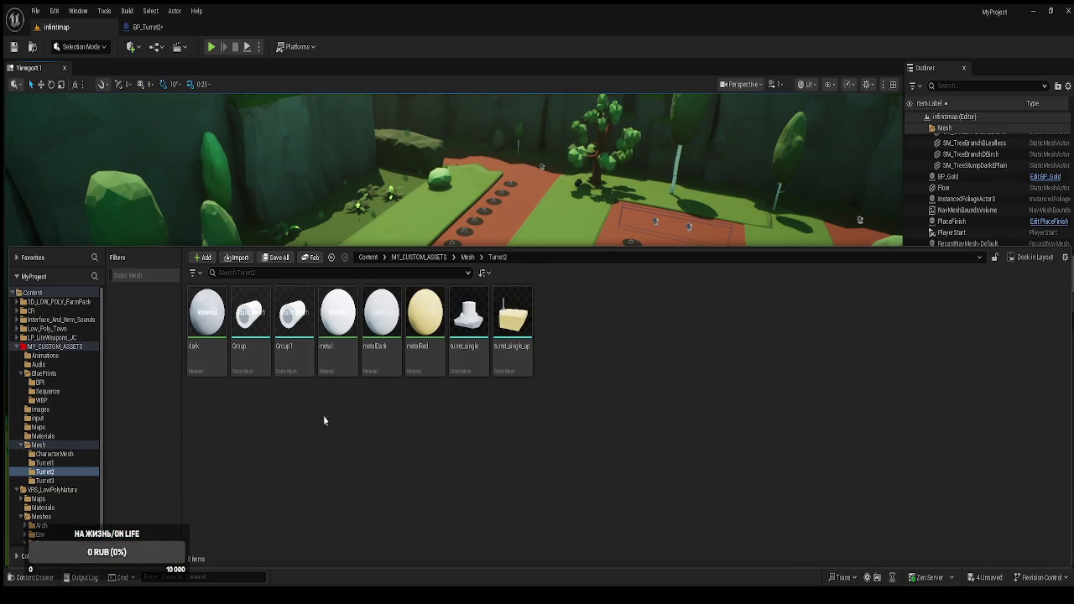
{"action": "left_click_drag", "start_coordinate": [467, 346], "coordinate": [649, 417]}
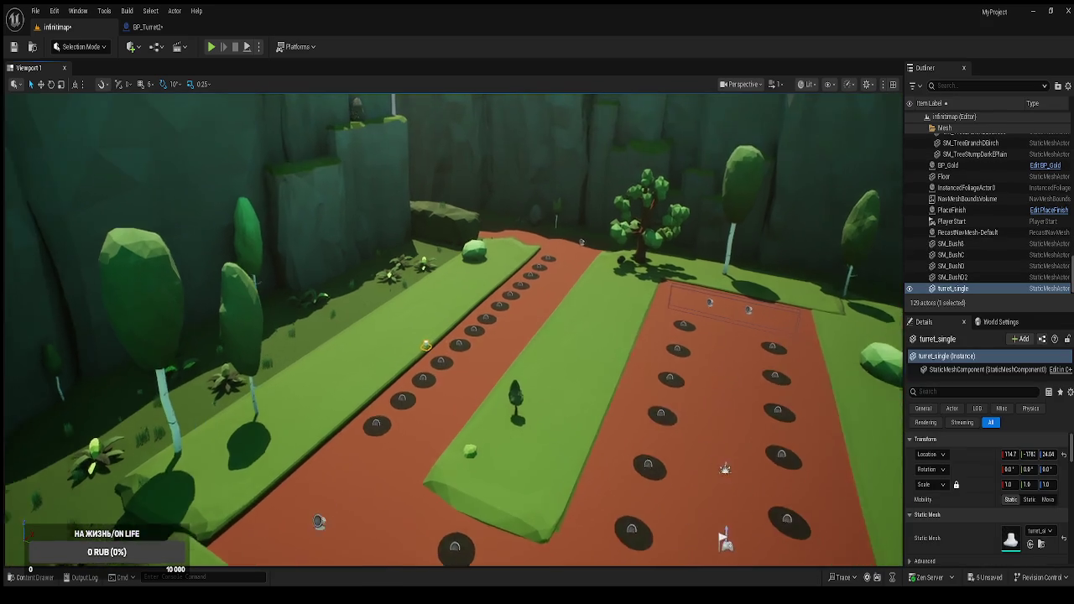
{"action": "key", "text": "f"}
{"action": "scroll", "coordinate": [123, 95], "scroll_direction": "down", "scroll_amount": 5}
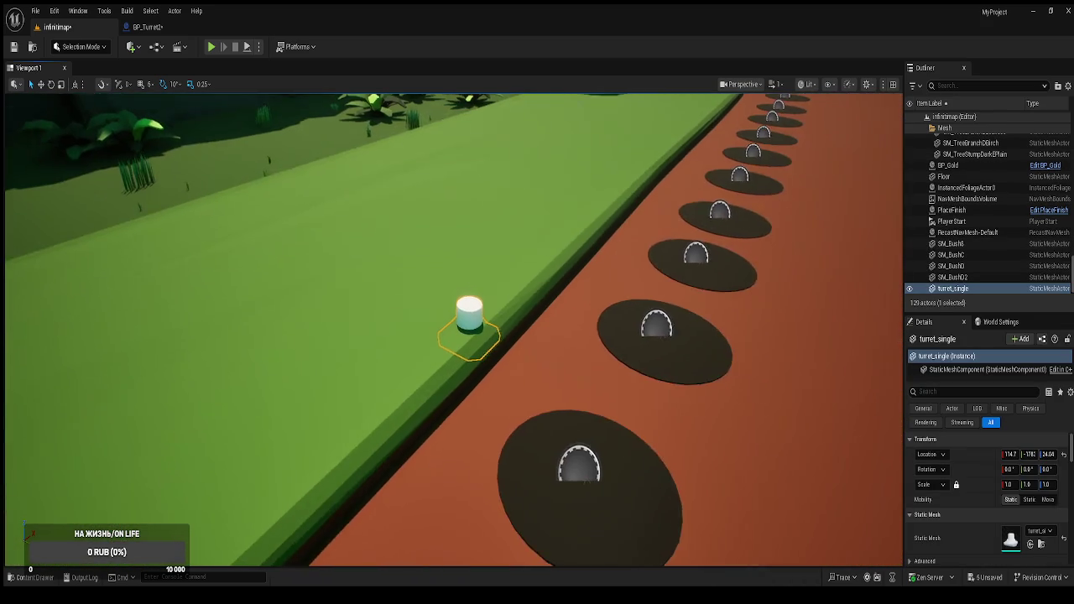
{"action": "left_click", "coordinate": [41, 84]}
{"action": "left_click_drag", "start_coordinate": [464, 314], "coordinate": [464, 214]}
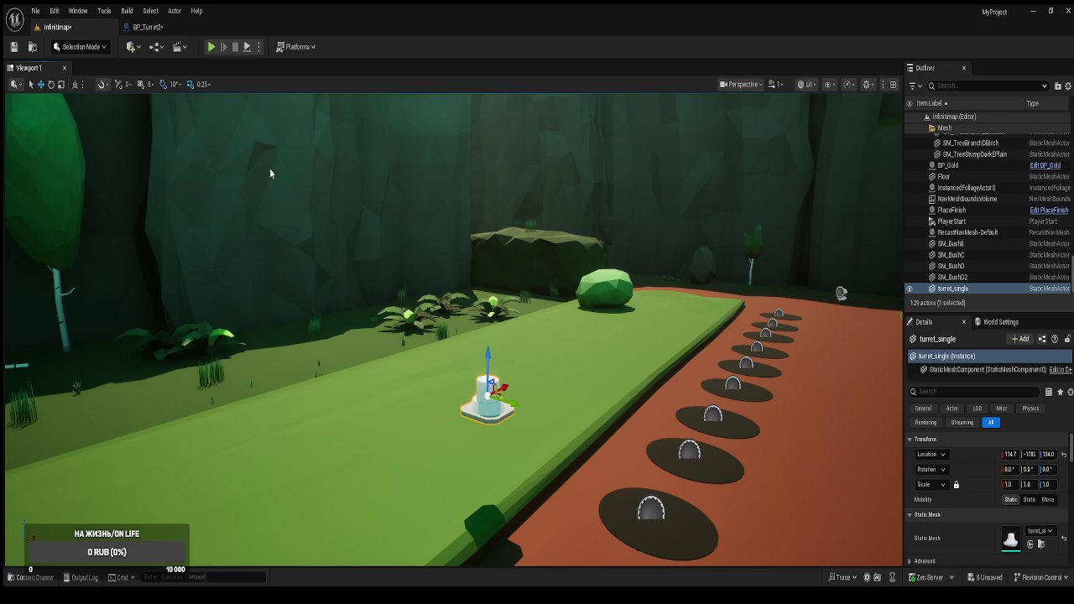
Open Modeling Mode's Edit Pivot tool on the turret mesh and drag its pivot downward.
{"action": "key", "text": "shift+5"}
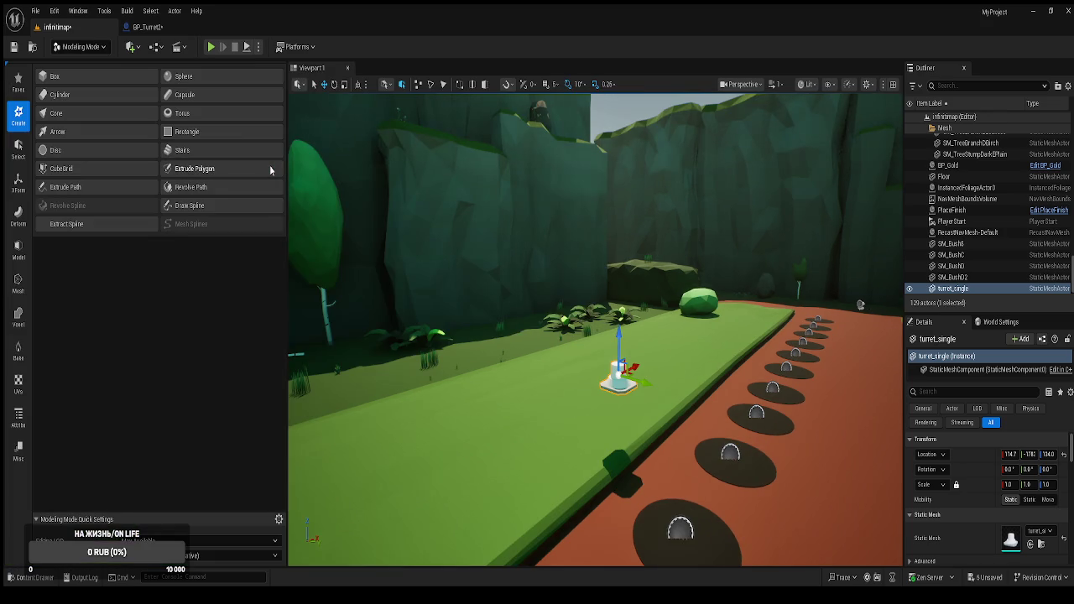
{"action": "left_click", "coordinate": [19, 183]}
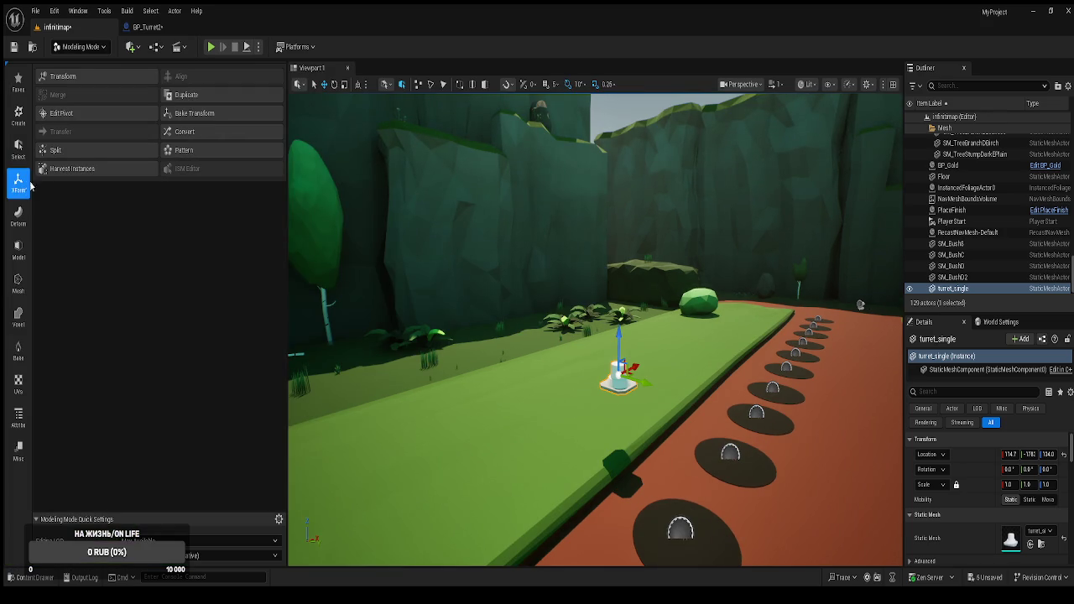
{"action": "left_click", "coordinate": [90, 112]}
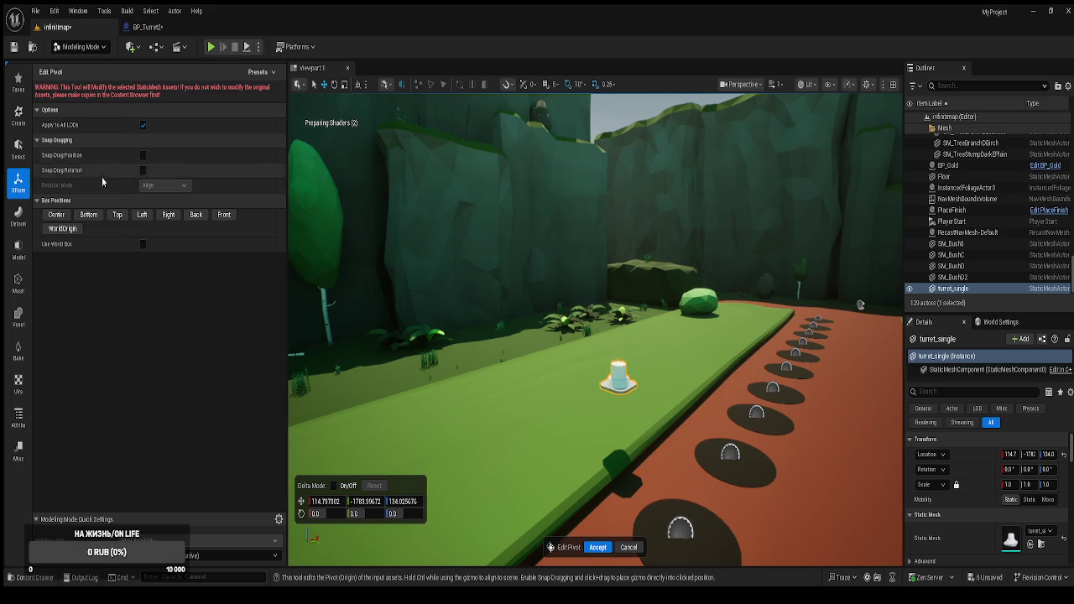
{"action": "mouse_move", "coordinate": [525, 360]}
{"action": "left_mouse_down"}
{"action": "mouse_move", "coordinate": [575, 299]}
{"action": "mouse_move", "coordinate": [549, 299]}
{"action": "left_mouse_up"}
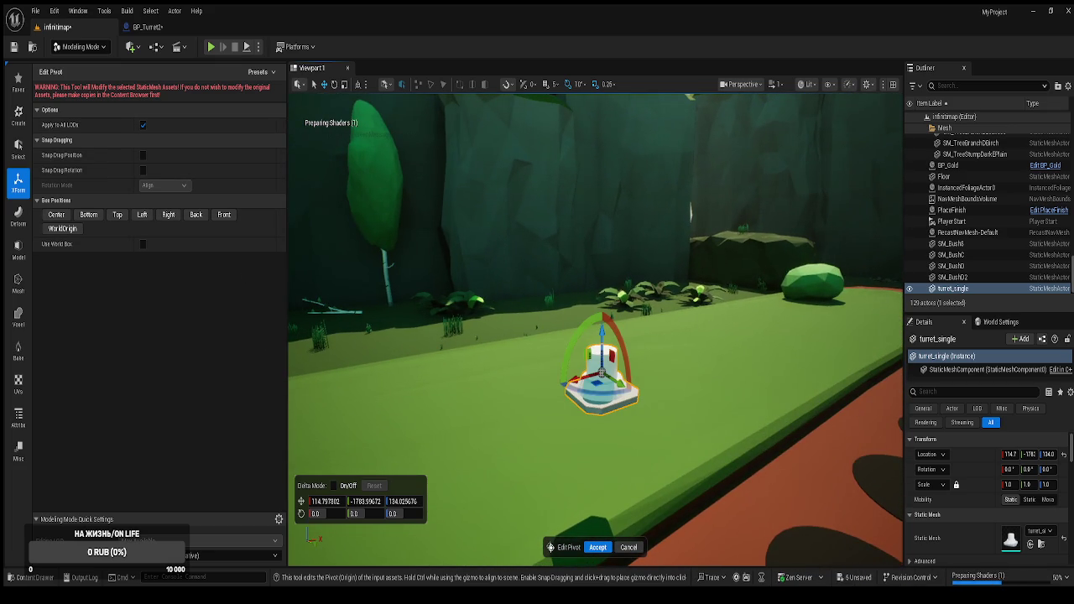
{"action": "mouse_move", "coordinate": [575, 299]}
{"action": "left_mouse_down"}
{"action": "mouse_move", "coordinate": [592, 292]}
{"action": "mouse_move", "coordinate": [591, 269]}
{"action": "left_mouse_up"}
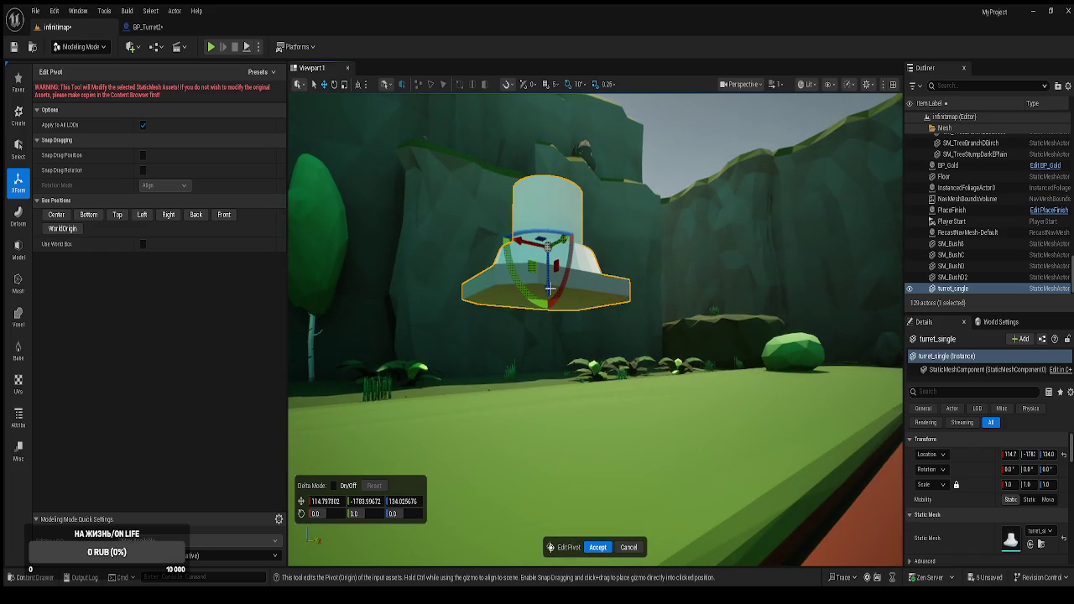
{"action": "left_click_drag", "start_coordinate": [547, 289], "coordinate": [549, 345]}
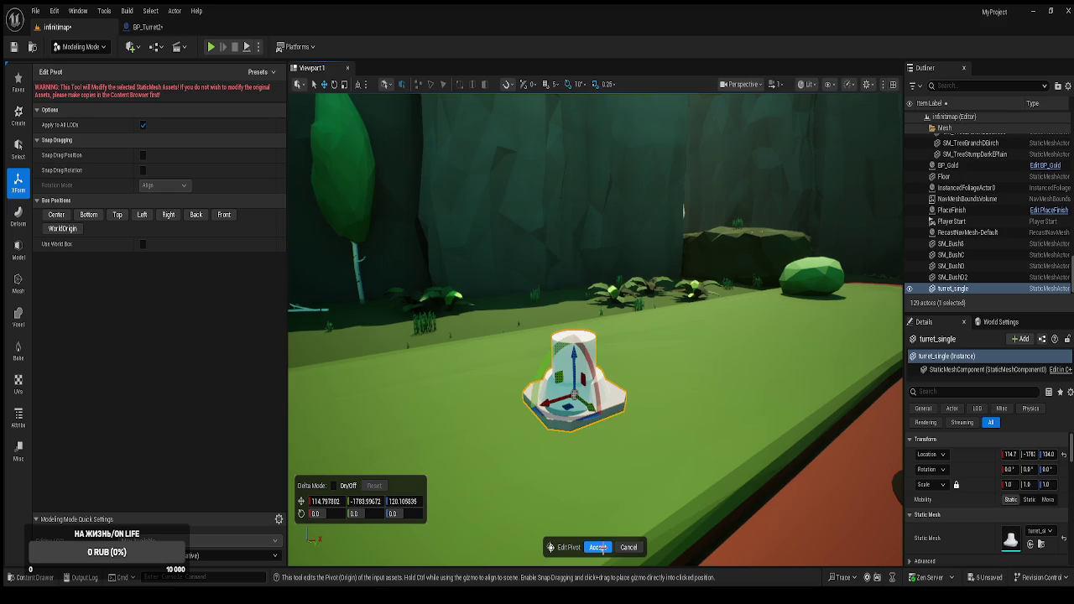
Snap the turret pivot to the mesh Bottom, accept it, and return to BP_Turret2.
{"action": "mouse_move", "coordinate": [597, 485]}
{"action": "left_mouse_down"}
{"action": "mouse_move", "coordinate": [597, 472]}
{"action": "mouse_move", "coordinate": [596, 485]}
{"action": "left_mouse_up"}
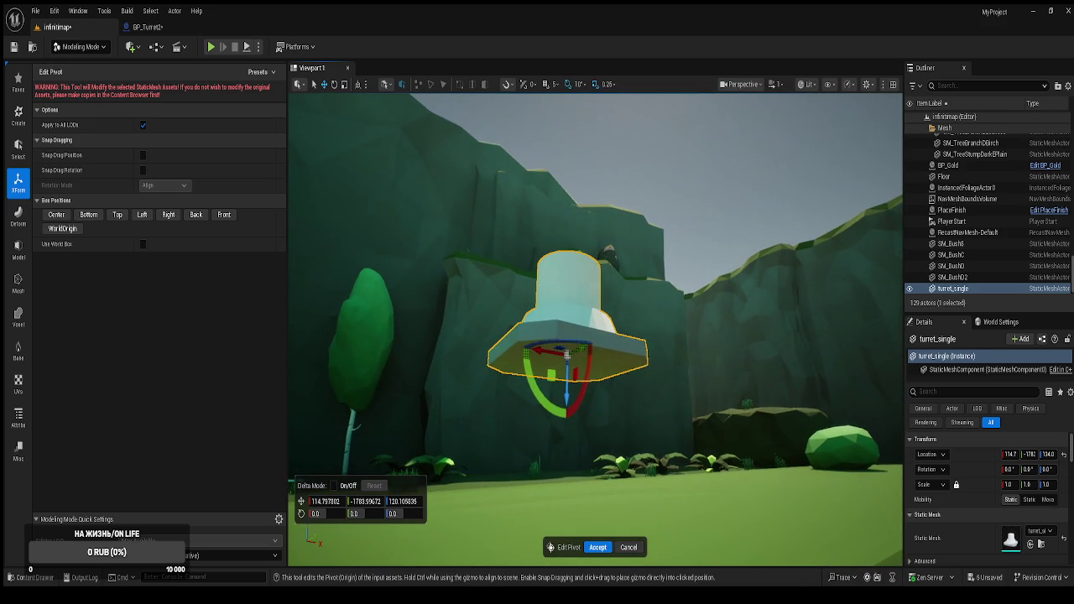
{"action": "left_click", "coordinate": [567, 396]}
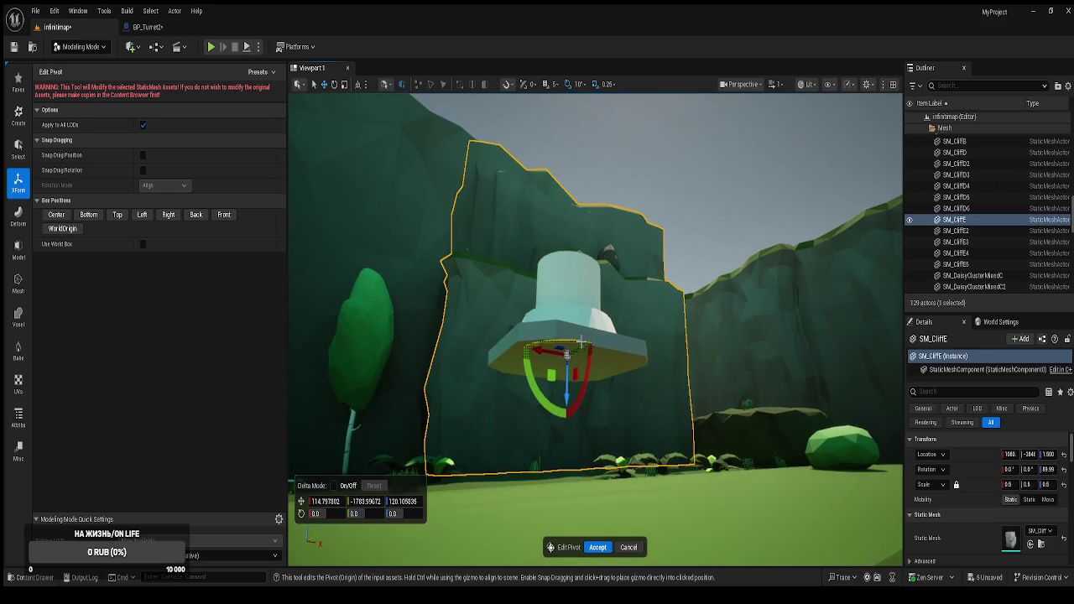
{"action": "mouse_move", "coordinate": [567, 386]}
{"action": "left_mouse_down"}
{"action": "mouse_move", "coordinate": [566, 397]}
{"action": "mouse_move", "coordinate": [566, 388]}
{"action": "left_mouse_up"}
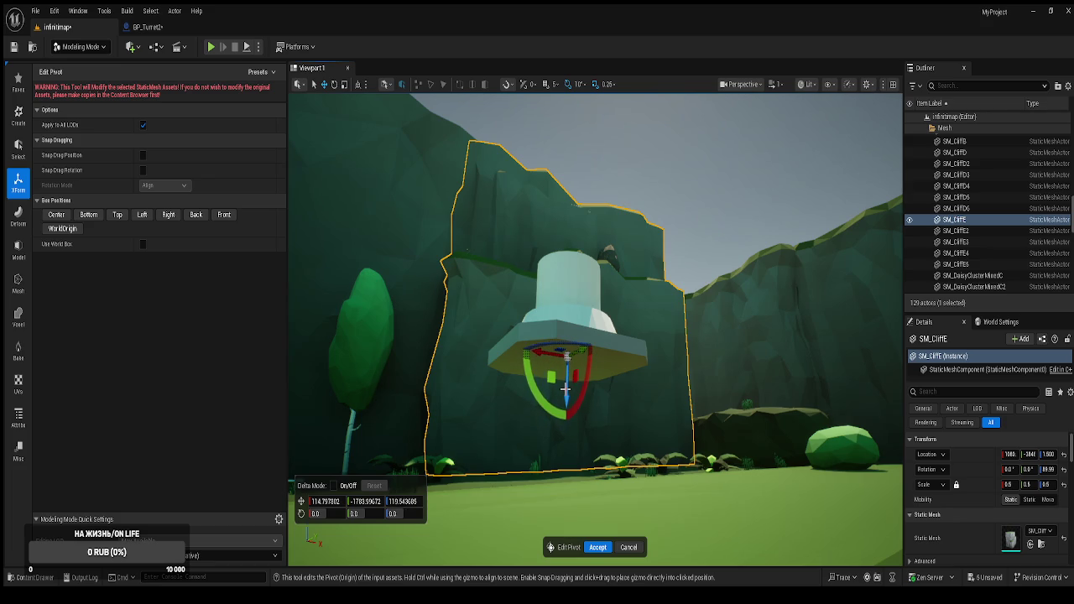
{"action": "left_click_drag", "start_coordinate": [369, 294], "coordinate": [378, 361]}
{"action": "left_click", "coordinate": [86, 215]}
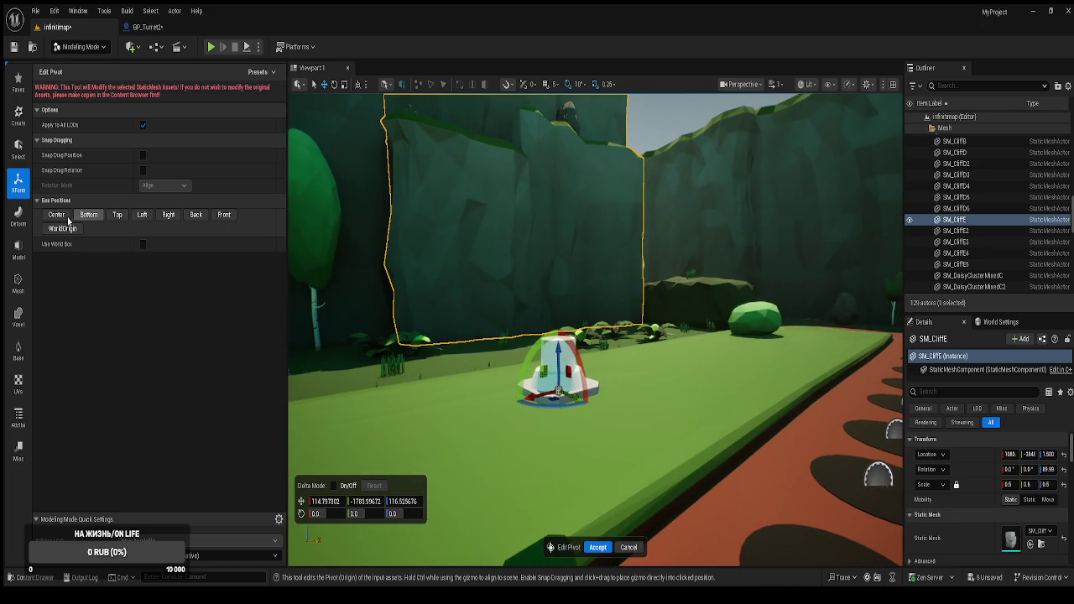
{"action": "left_click", "coordinate": [57, 215]}
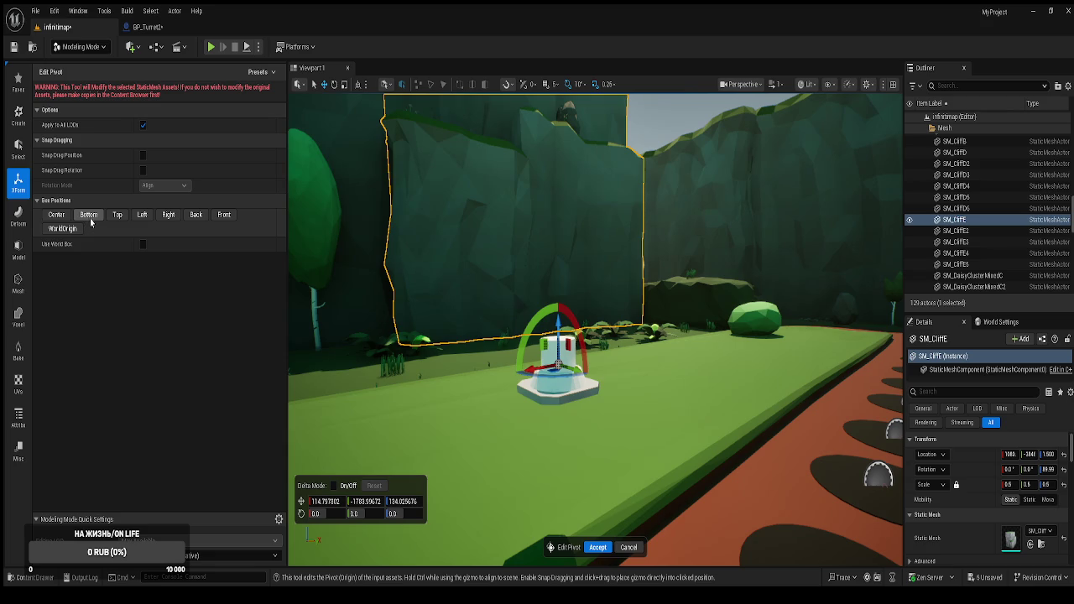
{"action": "left_click", "coordinate": [91, 217]}
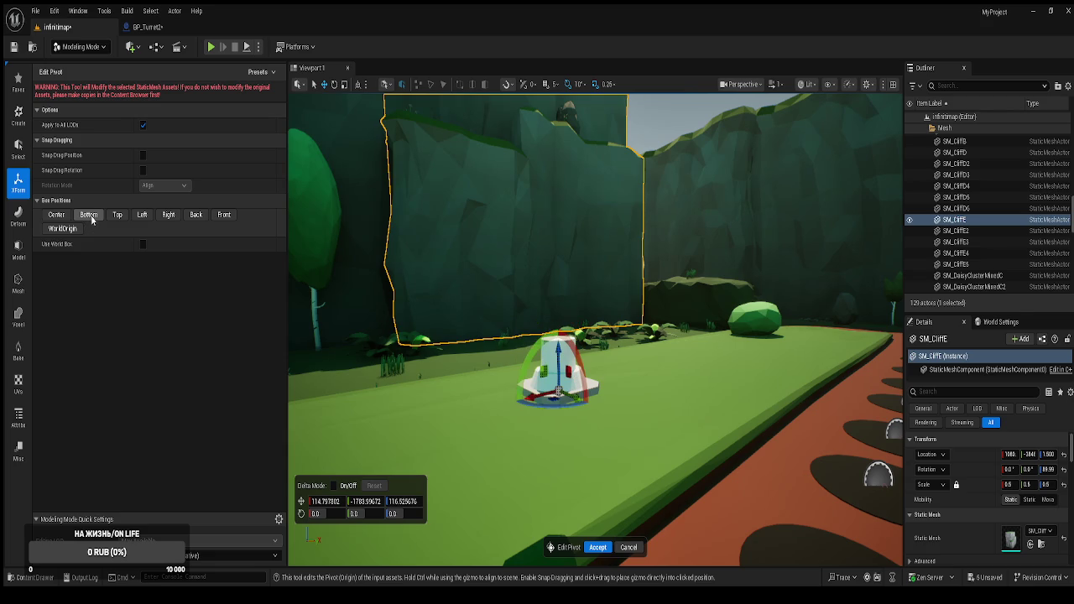
{"action": "left_click", "coordinate": [599, 548]}
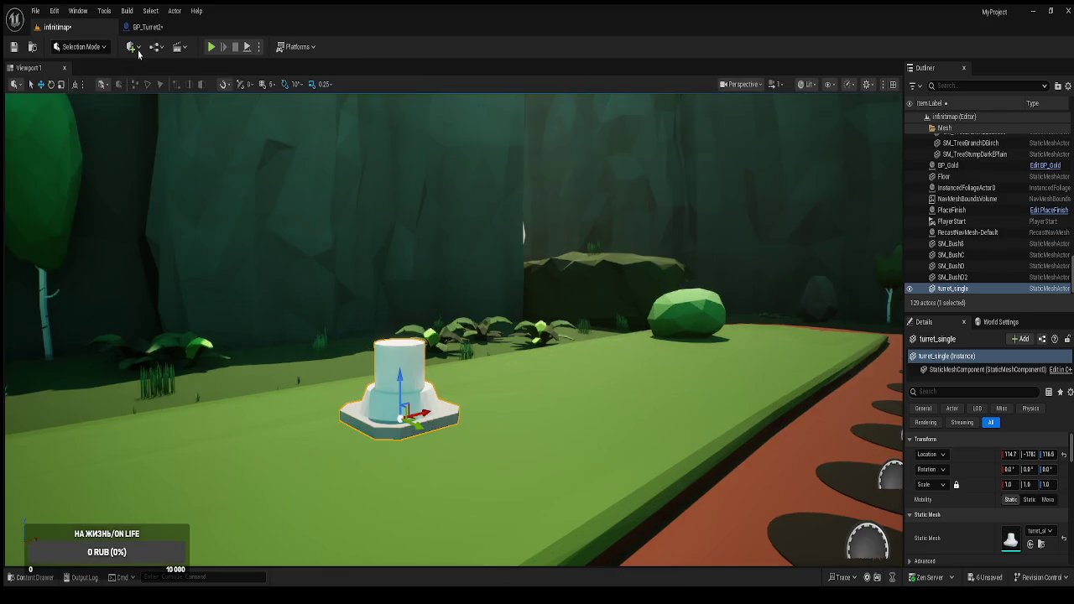
{"action": "left_click", "coordinate": [150, 27]}
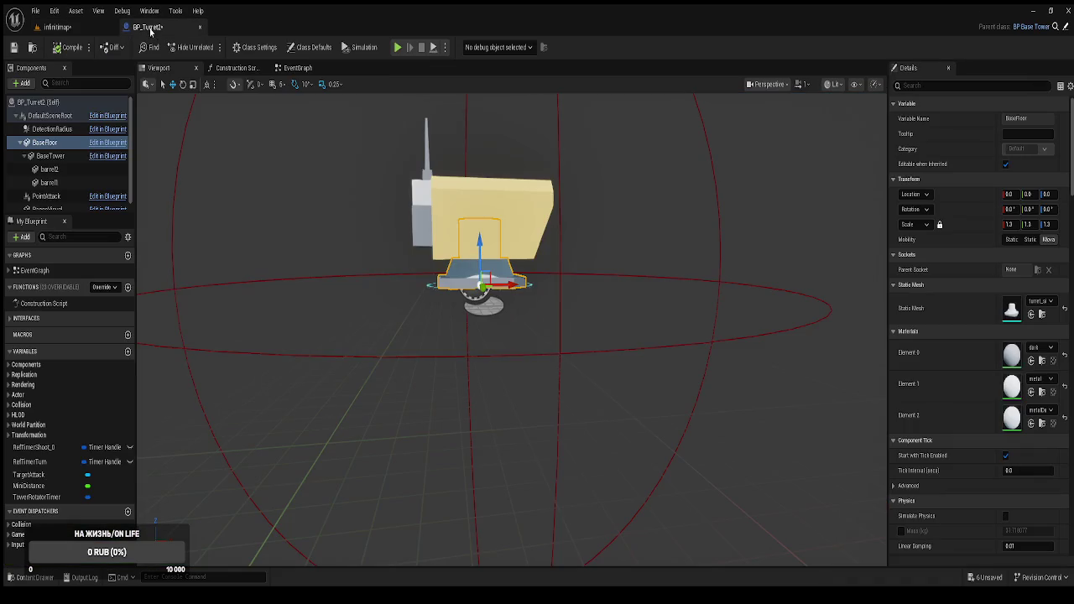
Select BP_Turret2's BaseTower component and lower the tower head slightly.
{"action": "left_click", "coordinate": [471, 198]}
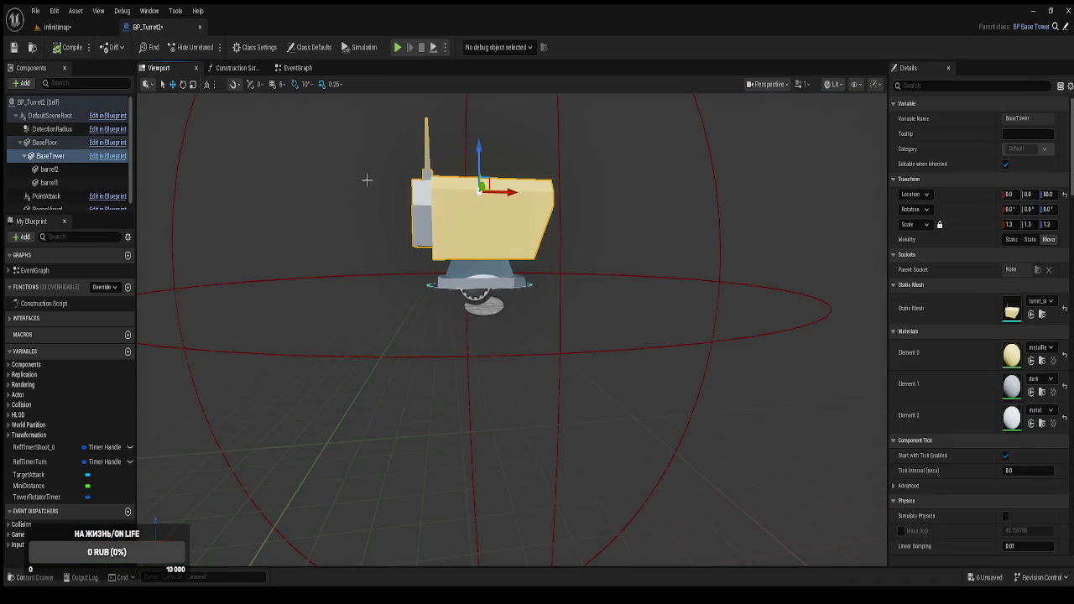
{"action": "left_click", "coordinate": [47, 170]}
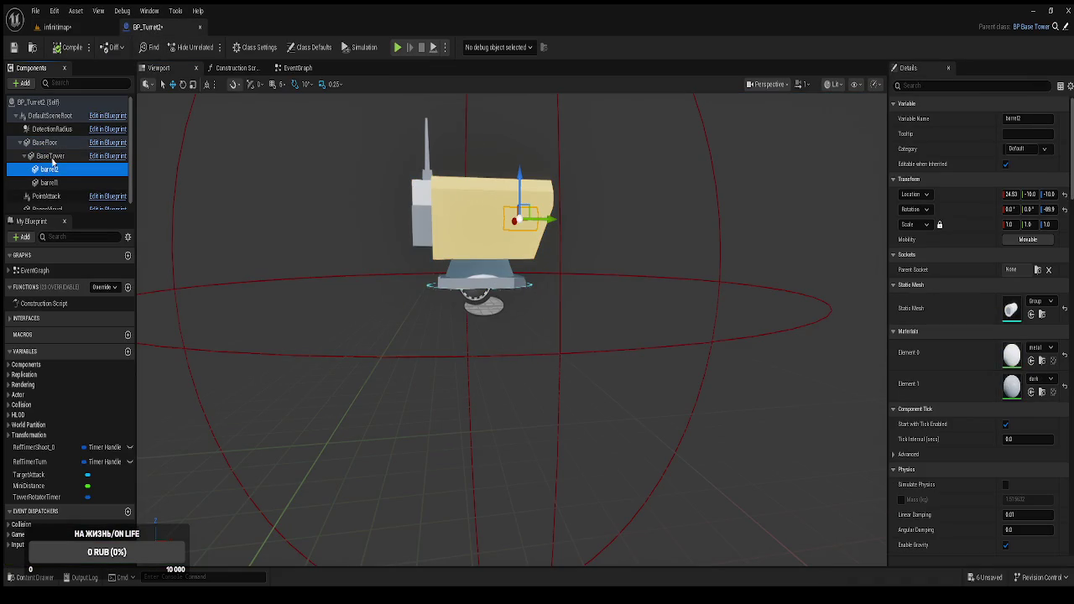
{"action": "left_click", "coordinate": [54, 159]}
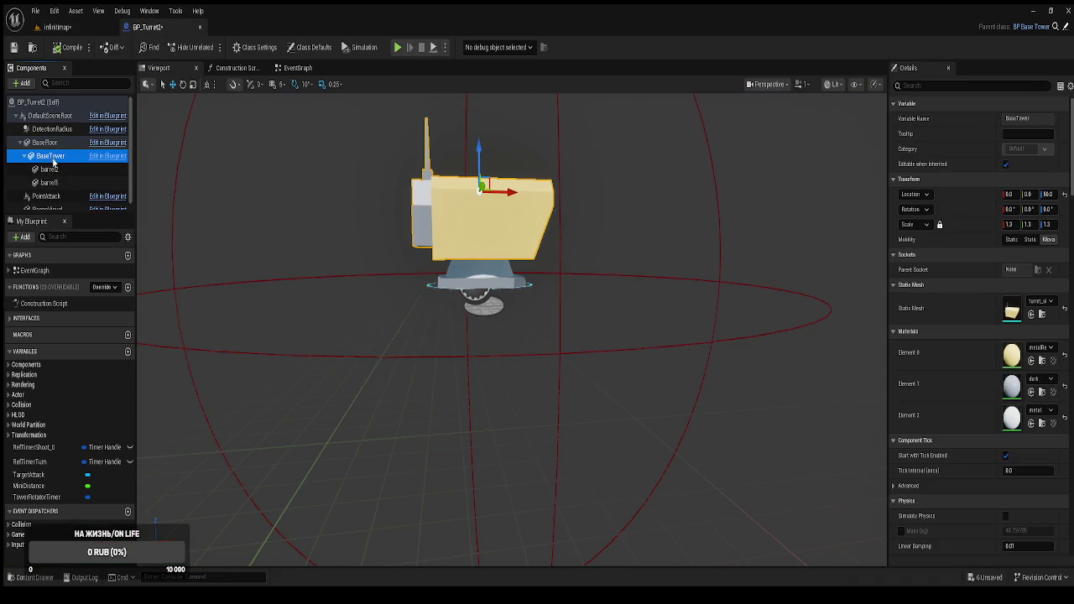
{"action": "left_click", "coordinate": [29, 157]}
{"action": "mouse_move", "coordinate": [470, 252]}
{"action": "left_mouse_down"}
{"action": "mouse_move", "coordinate": [502, 244]}
{"action": "mouse_move", "coordinate": [538, 206]}
{"action": "mouse_move", "coordinate": [540, 166]}
{"action": "left_mouse_up"}
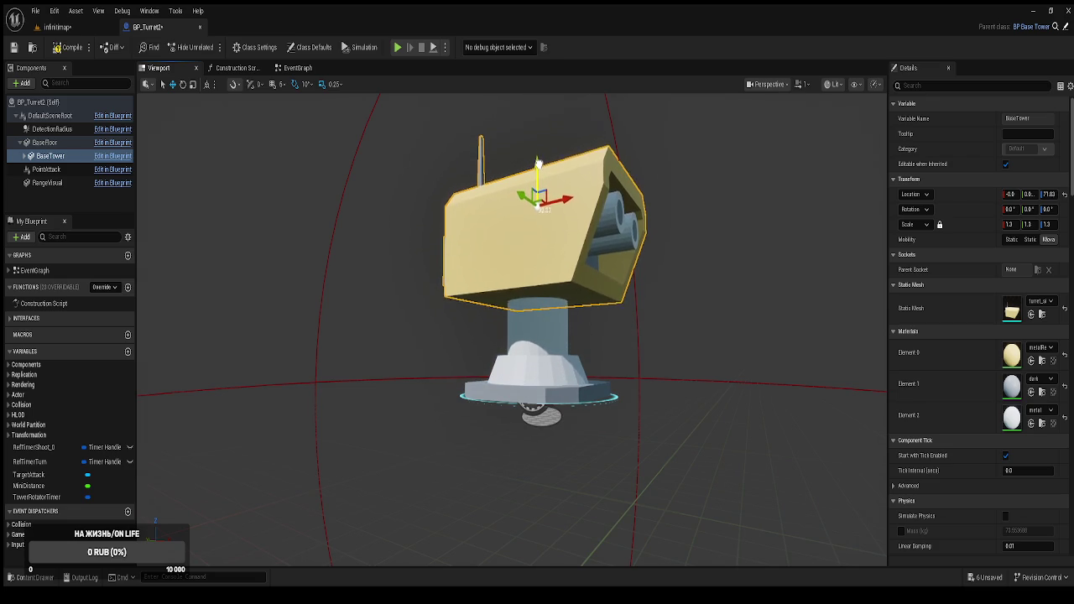
{"action": "scroll", "coordinate": [540, 166], "scroll_direction": "up", "scroll_amount": 5}
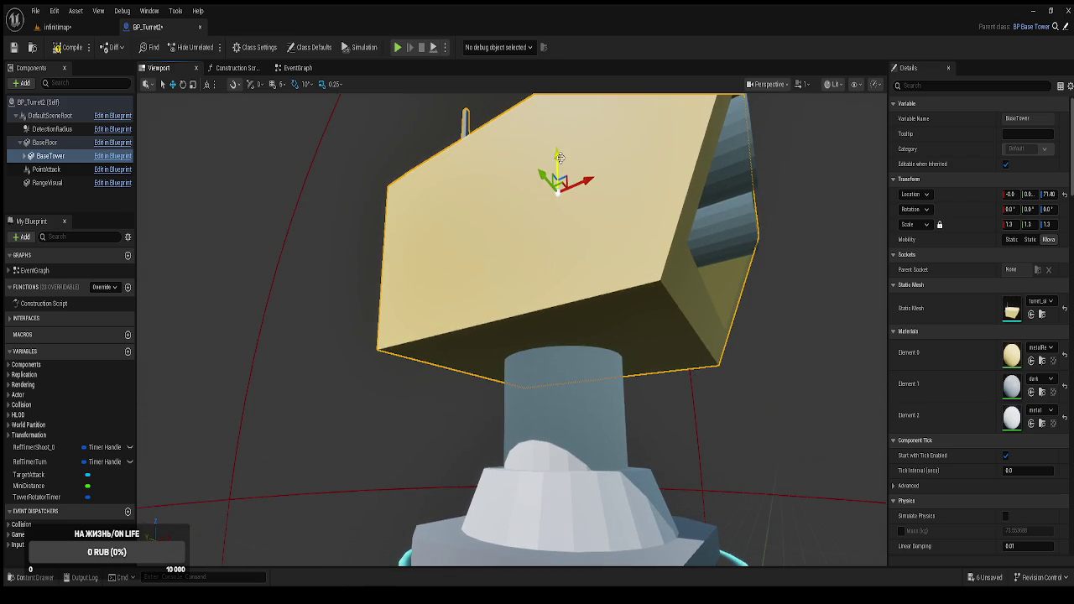
{"action": "left_click_drag", "start_coordinate": [560, 158], "coordinate": [559, 162]}
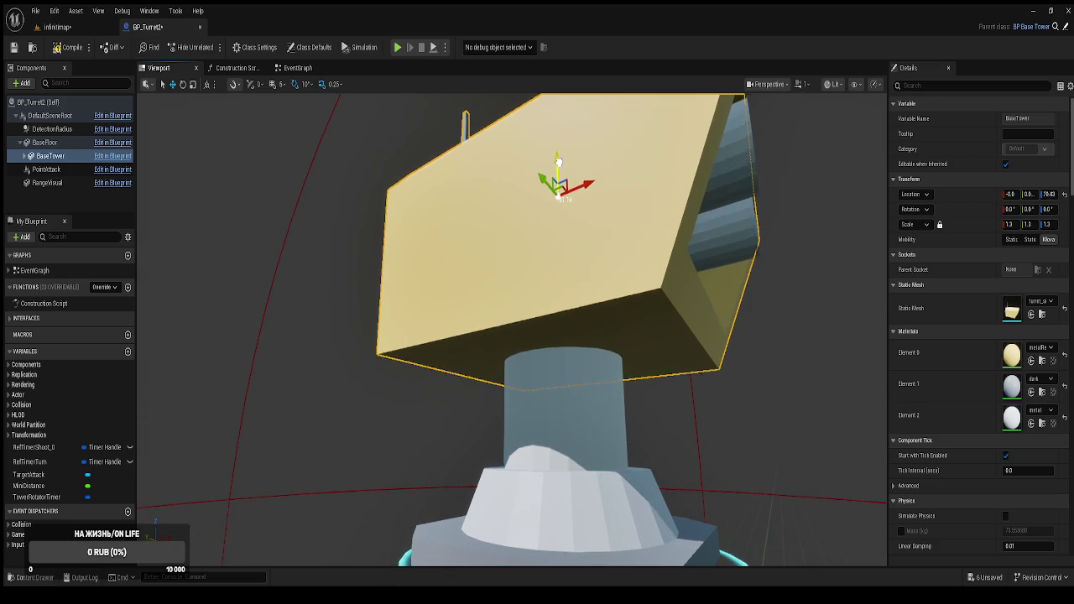
{"action": "scroll", "coordinate": [559, 162], "scroll_direction": "down", "scroll_amount": 5}
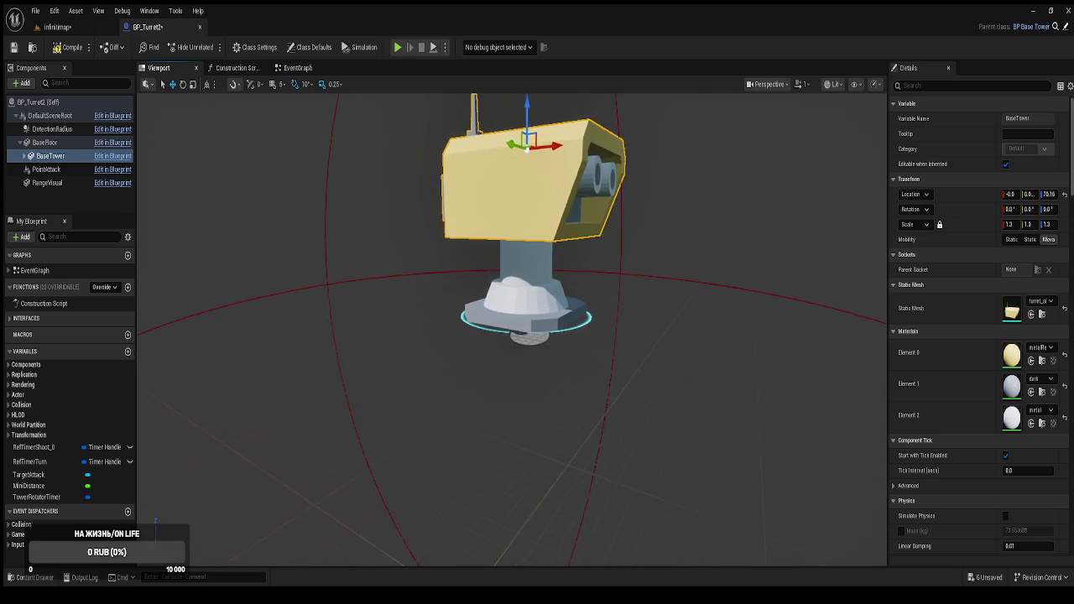
Nudge the BaseTower head down onto its base to about Z 79.7, then return to infinimap.
{"action": "left_click", "coordinate": [551, 300]}
{"action": "left_click", "coordinate": [555, 205]}
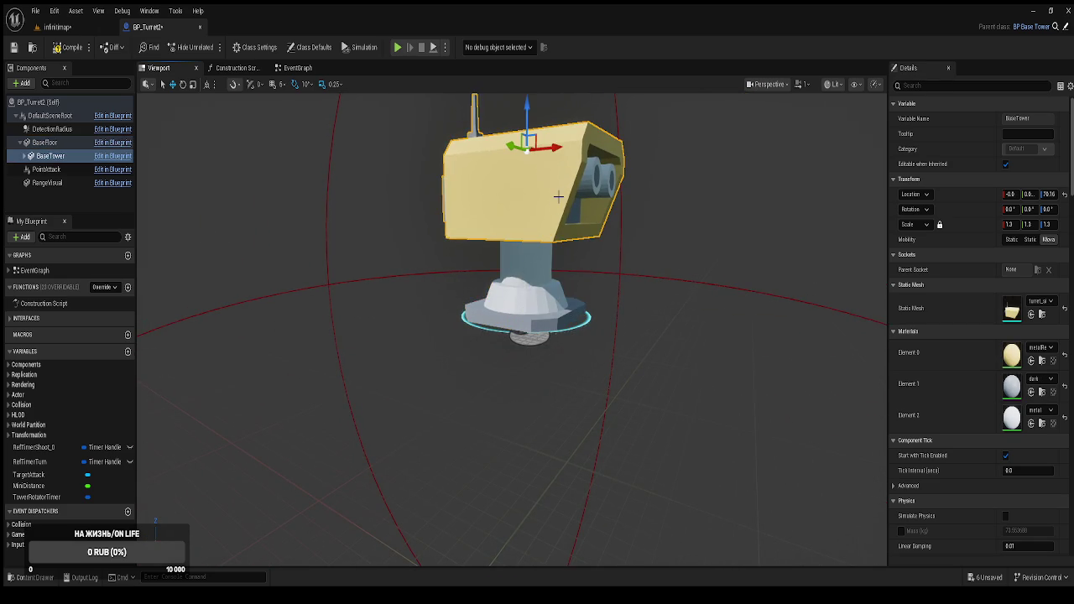
{"action": "scroll", "coordinate": [548, 144], "scroll_direction": "down", "scroll_amount": 5}
{"action": "left_click_drag", "start_coordinate": [512, 252], "coordinate": [512, 386]}
{"action": "mouse_move", "coordinate": [513, 202]}
{"action": "left_mouse_down"}
{"action": "mouse_move", "coordinate": [513, 231]}
{"action": "mouse_move", "coordinate": [514, 217]}
{"action": "left_mouse_up"}
{"action": "left_click_drag", "start_coordinate": [509, 116], "coordinate": [506, 121]}
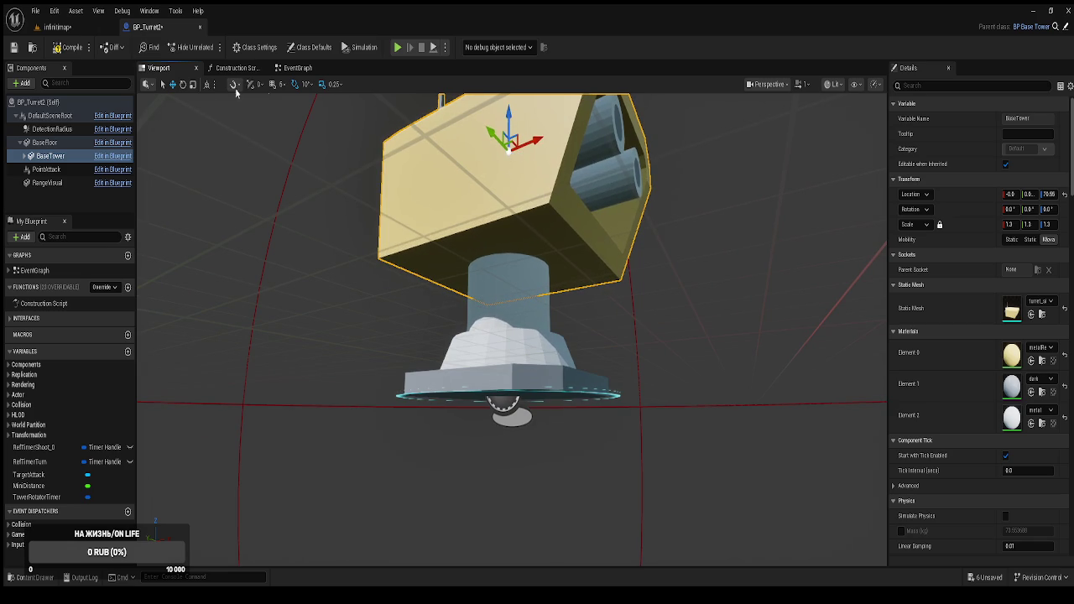
{"action": "left_click", "coordinate": [57, 27]}
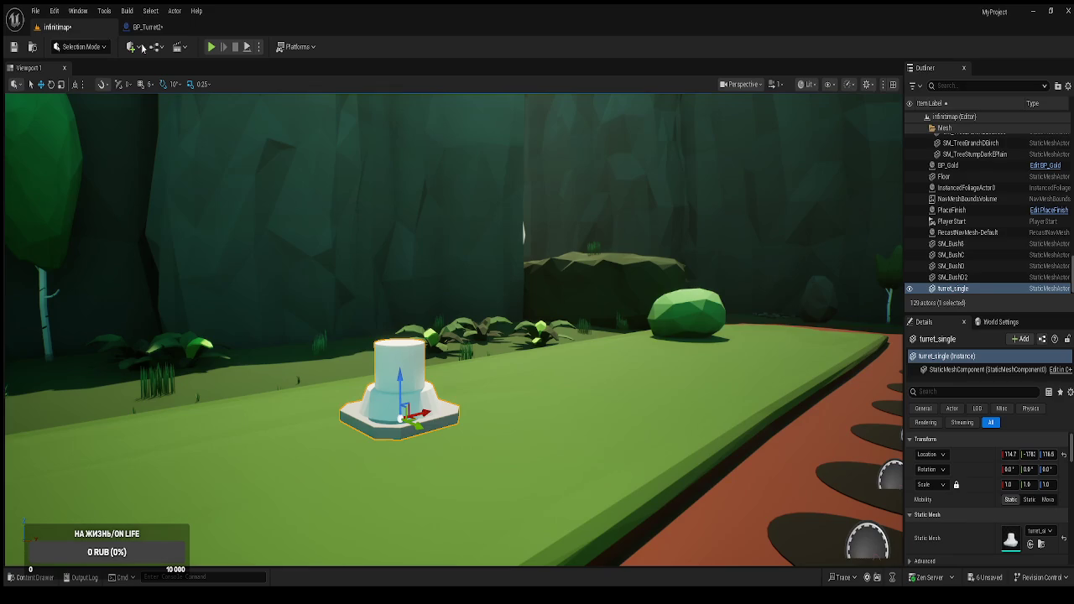
{"action": "left_click", "coordinate": [213, 48]}
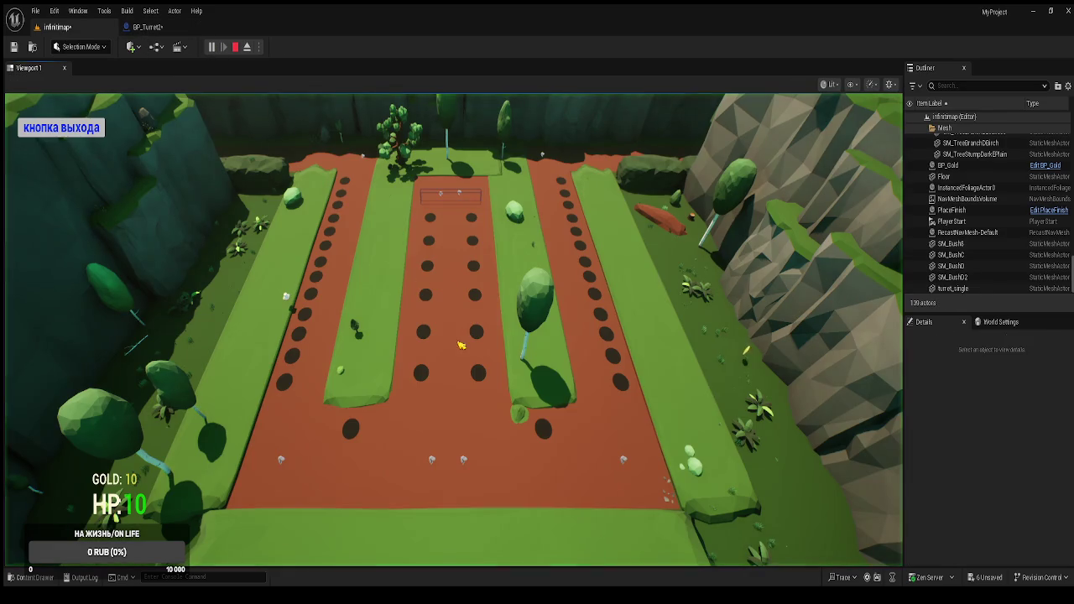
{"action": "left_click", "coordinate": [353, 437]}
{"action": "left_click", "coordinate": [453, 390]}
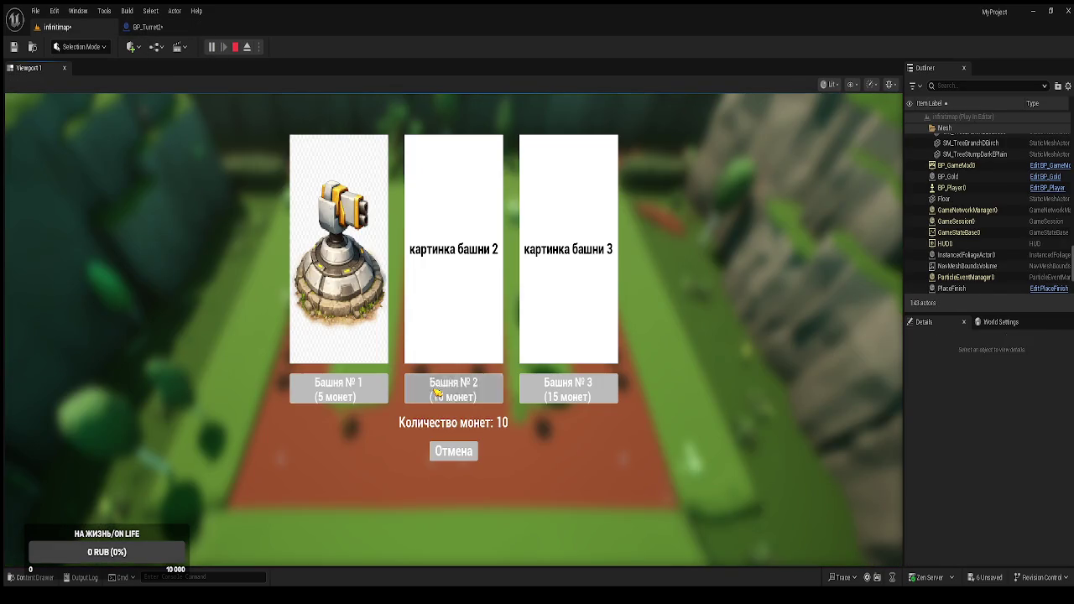
{"action": "left_click", "coordinate": [246, 47]}
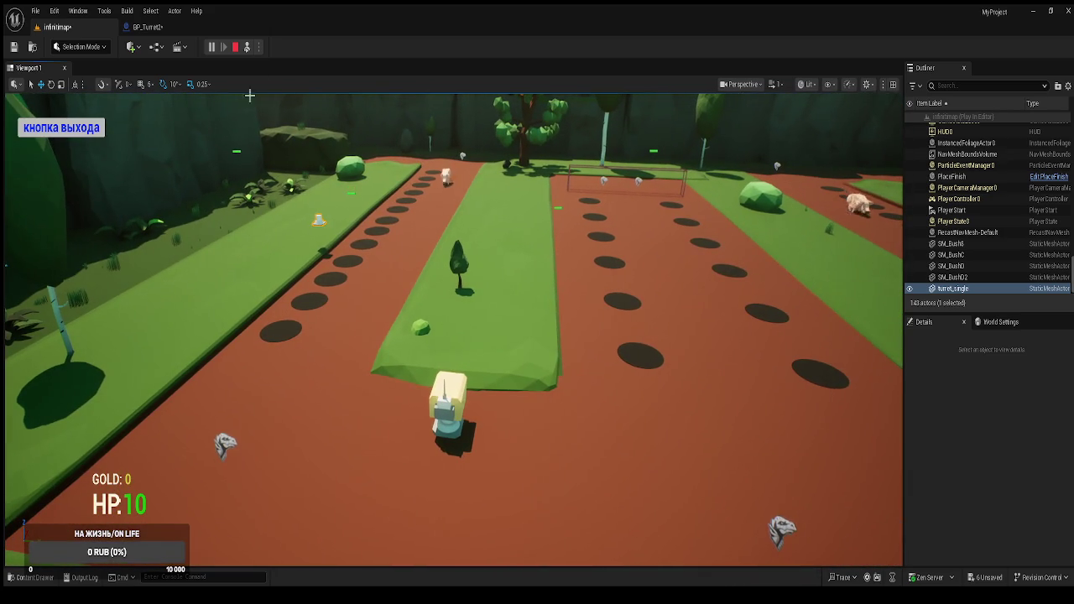
{"action": "key", "text": "Escape"}
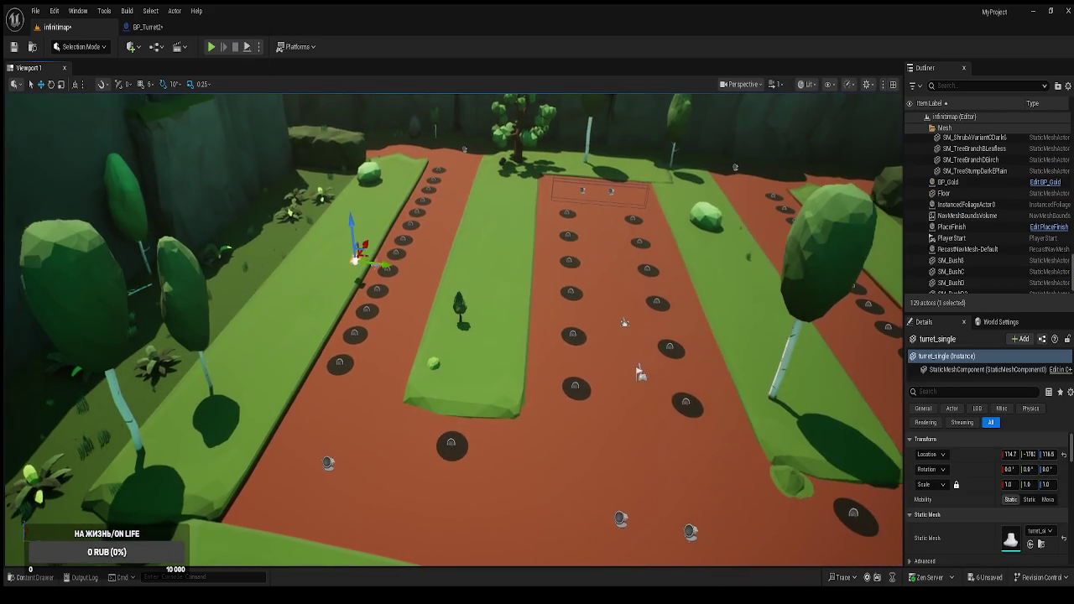
Delete turret_single from the level, save, and start a play test.
{"action": "key", "text": "Delete"}
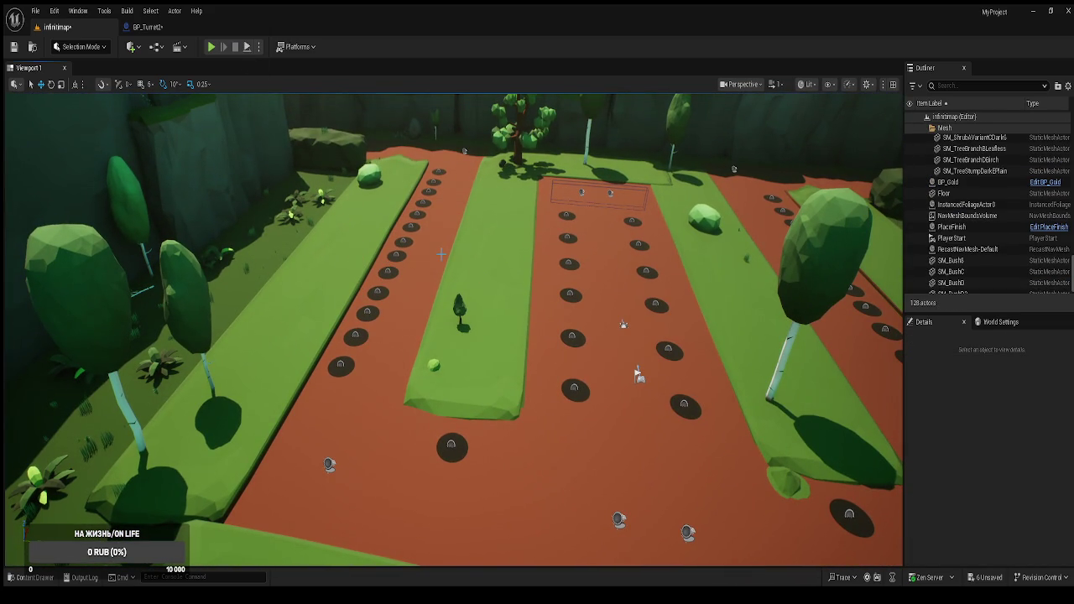
{"action": "key", "text": "ctrl+s"}
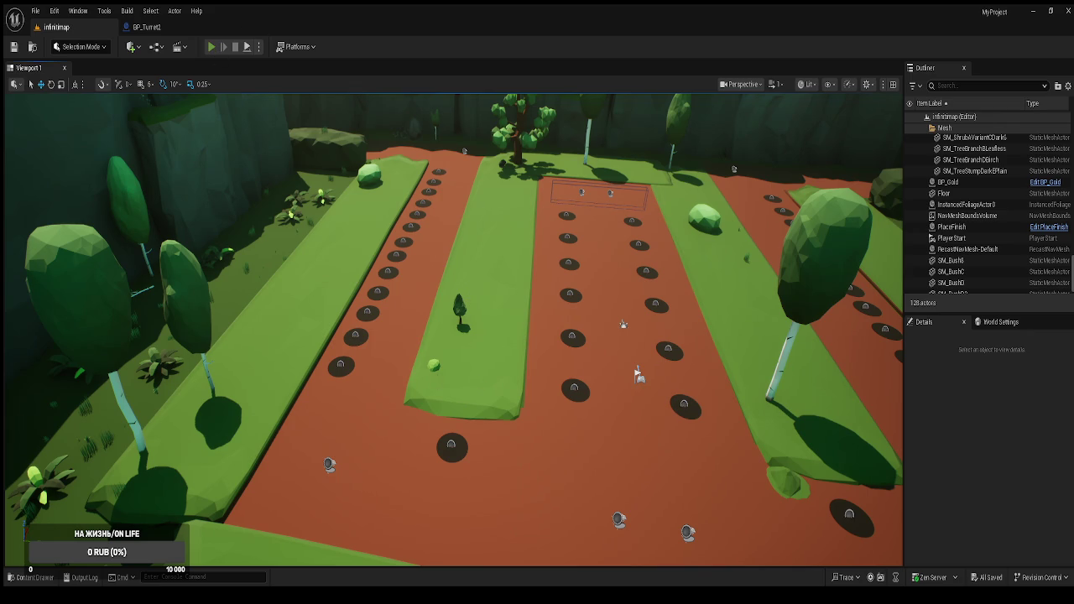
{"action": "key", "text": "alt+p"}
Collect the gold, buy a tower at a hole, inspect the placed BP_Turret30, and stop play.
{"action": "left_click", "coordinate": [746, 352]}
{"action": "left_click", "coordinate": [551, 429]}
{"action": "left_click", "coordinate": [564, 389]}
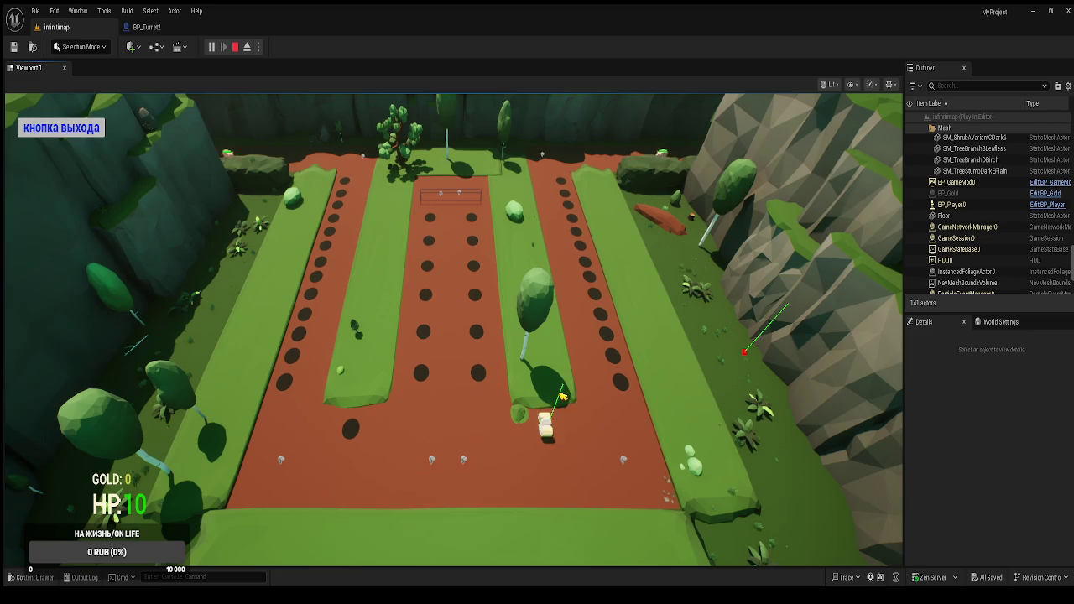
{"action": "left_click", "coordinate": [247, 47]}
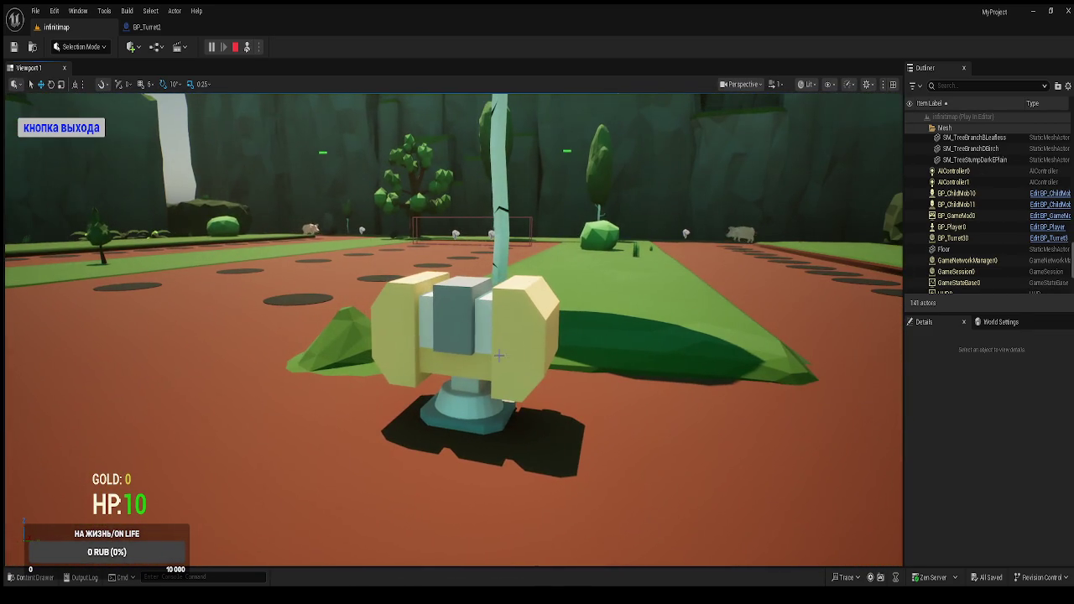
{"action": "double_click", "coordinate": [957, 238]}
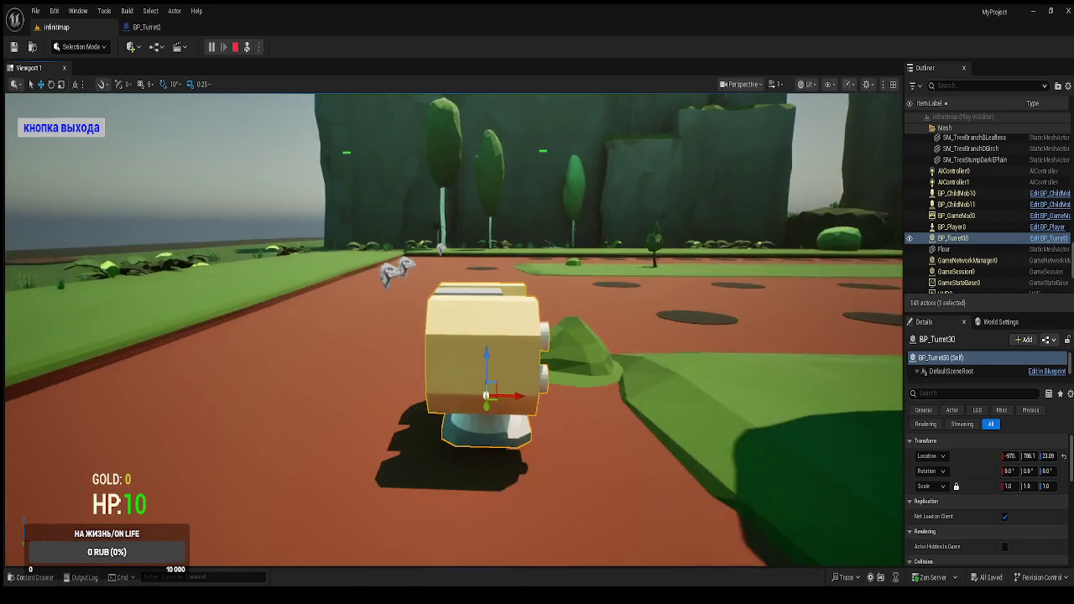
{"action": "left_click_drag", "start_coordinate": [335, 255], "coordinate": [335, 254]}
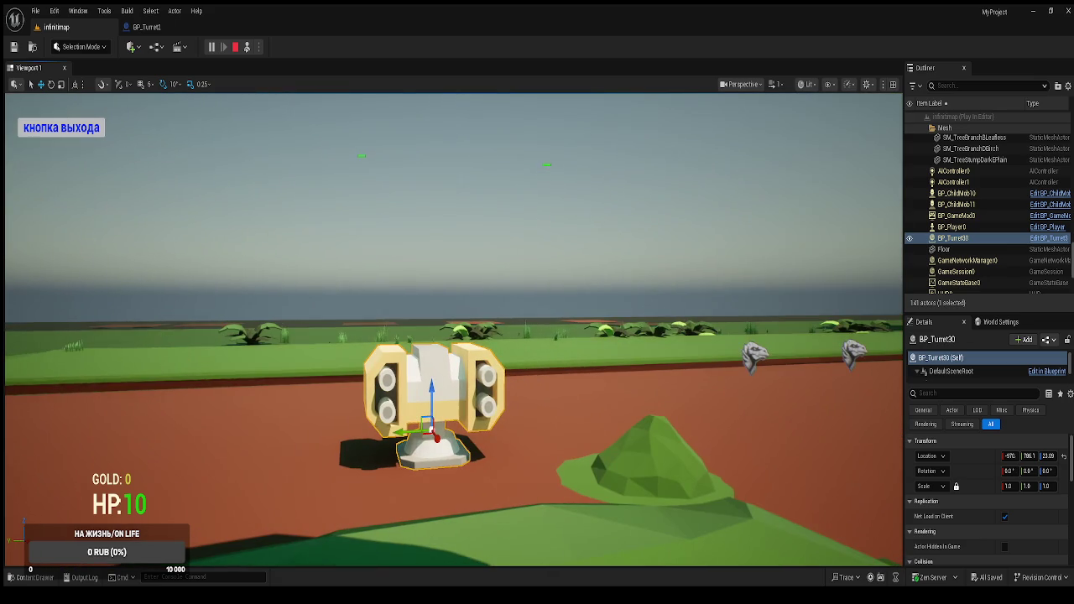
{"action": "left_click", "coordinate": [61, 128]}
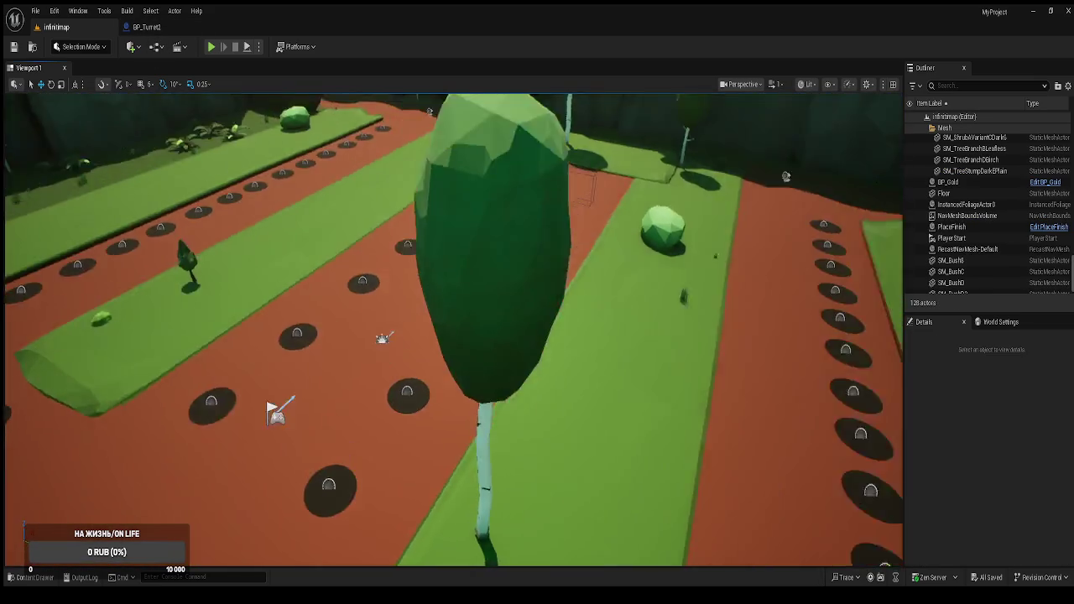
{"action": "key", "text": "ctrl+space"}
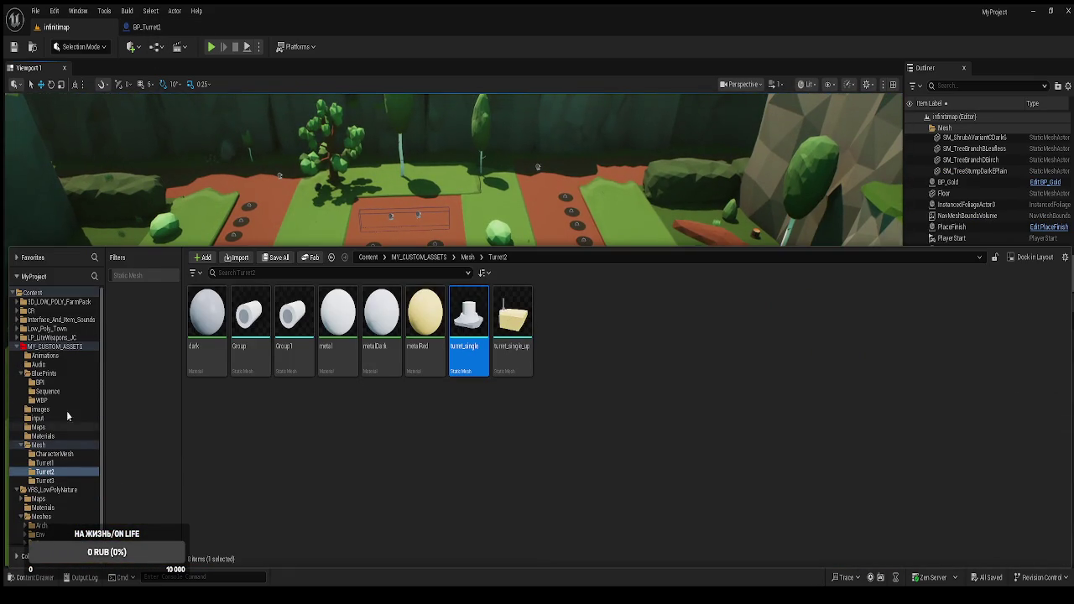
Open BP_Turret3 from the BluePrints folder and frame its BaseFloor in the preview.
{"action": "left_click", "coordinate": [45, 373]}
{"action": "double_click", "coordinate": [813, 338]}
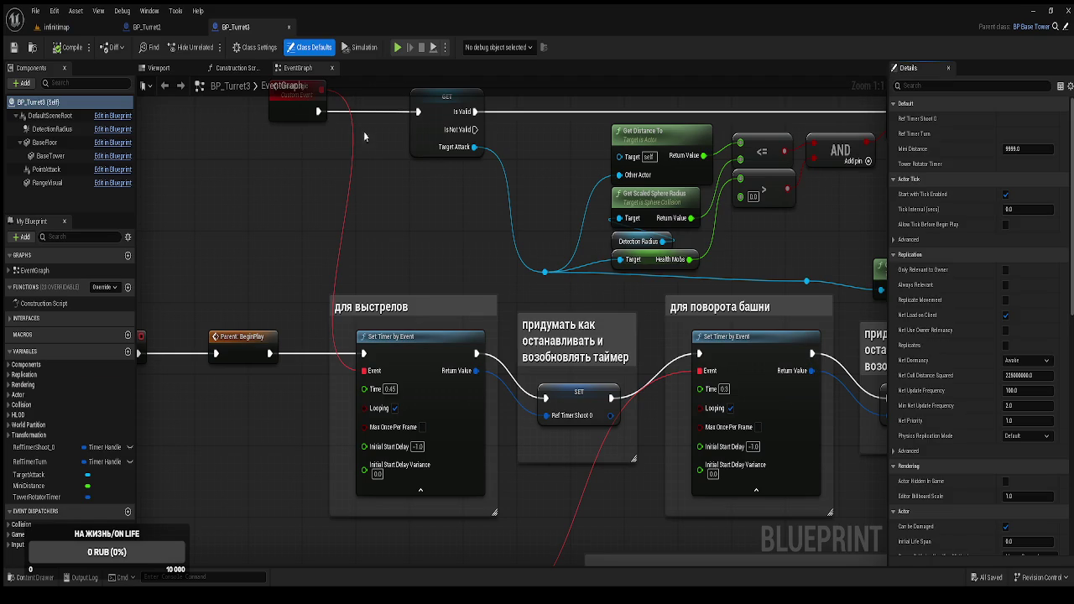
{"action": "left_click", "coordinate": [156, 68]}
{"action": "scroll", "coordinate": [479, 311], "scroll_direction": "down", "scroll_amount": 5}
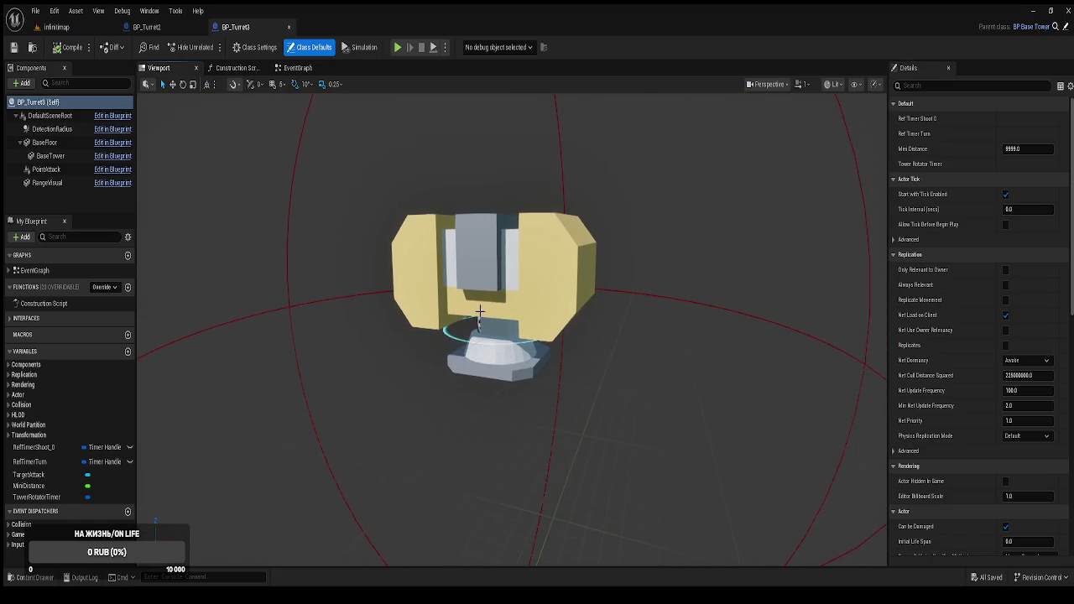
{"action": "left_click", "coordinate": [510, 358]}
{"action": "left_click", "coordinate": [510, 252]}
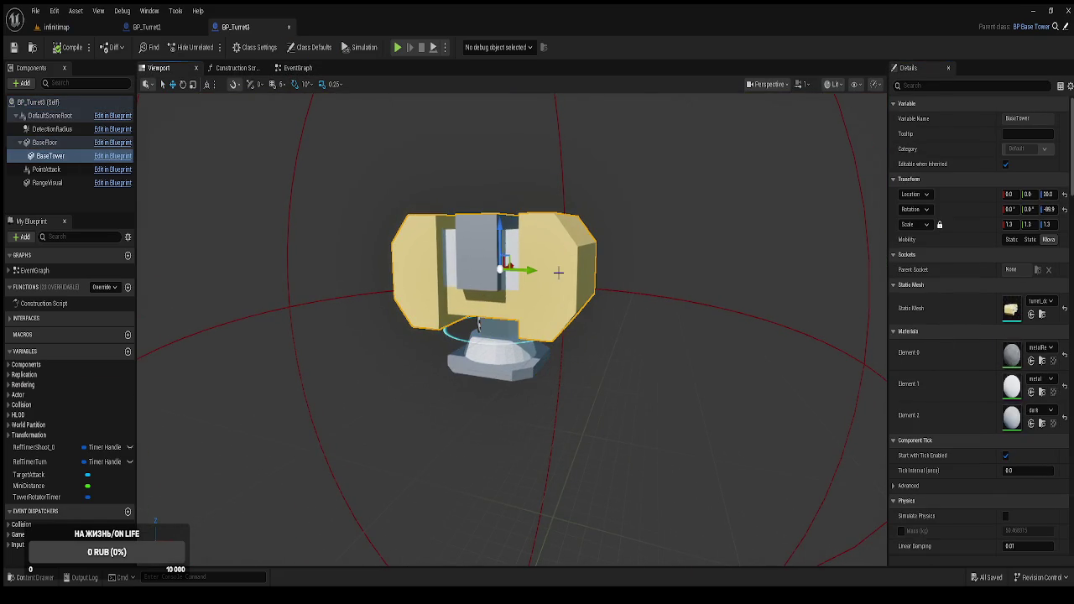
{"action": "left_click", "coordinate": [504, 352]}
{"action": "key", "text": "f"}
{"action": "mouse_move", "coordinate": [278, 252]}
{"action": "left_mouse_down"}
{"action": "mouse_move", "coordinate": [278, 277]}
{"action": "mouse_move", "coordinate": [277, 251]}
{"action": "left_mouse_up"}
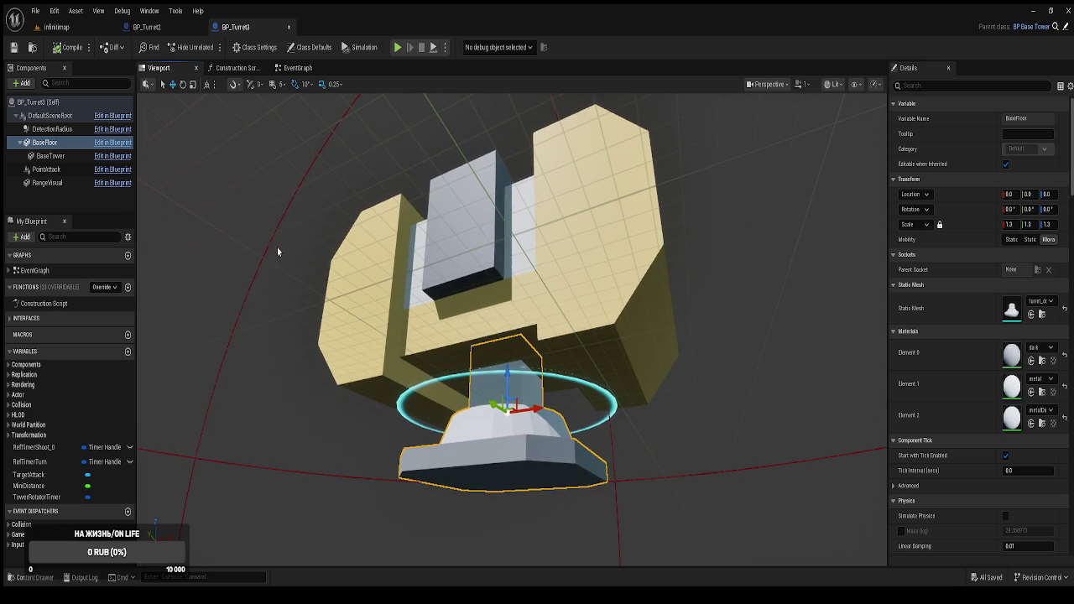
Raise BP_Turret3's BaseTower part above its base, then return to the infinimap level.
{"action": "left_click", "coordinate": [51, 156]}
{"action": "left_click_drag", "start_coordinate": [508, 282], "coordinate": [508, 262]}
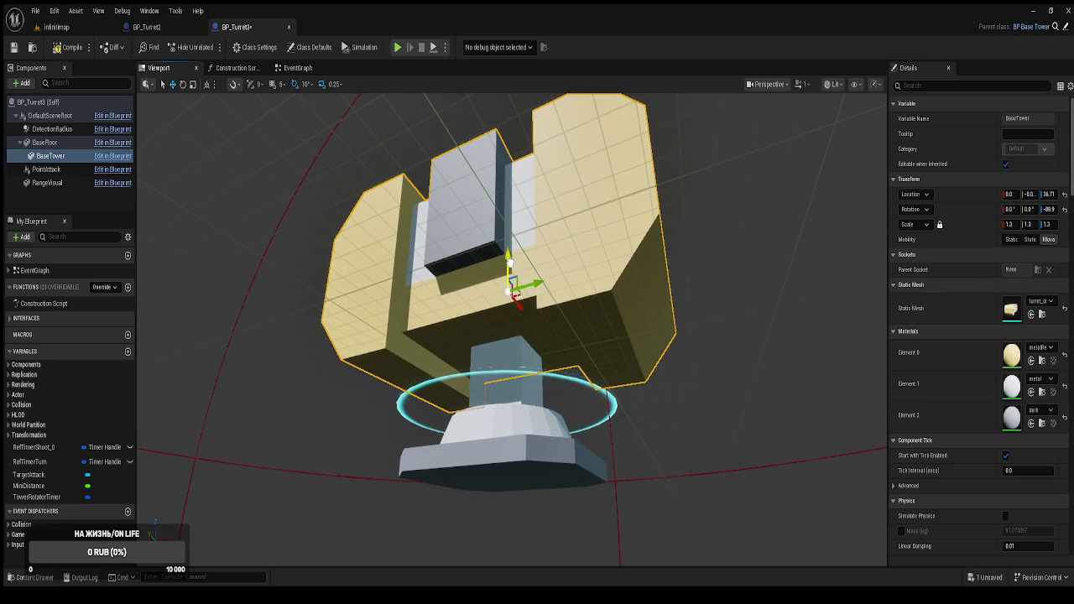
{"action": "left_click_drag", "start_coordinate": [451, 341], "coordinate": [496, 342]}
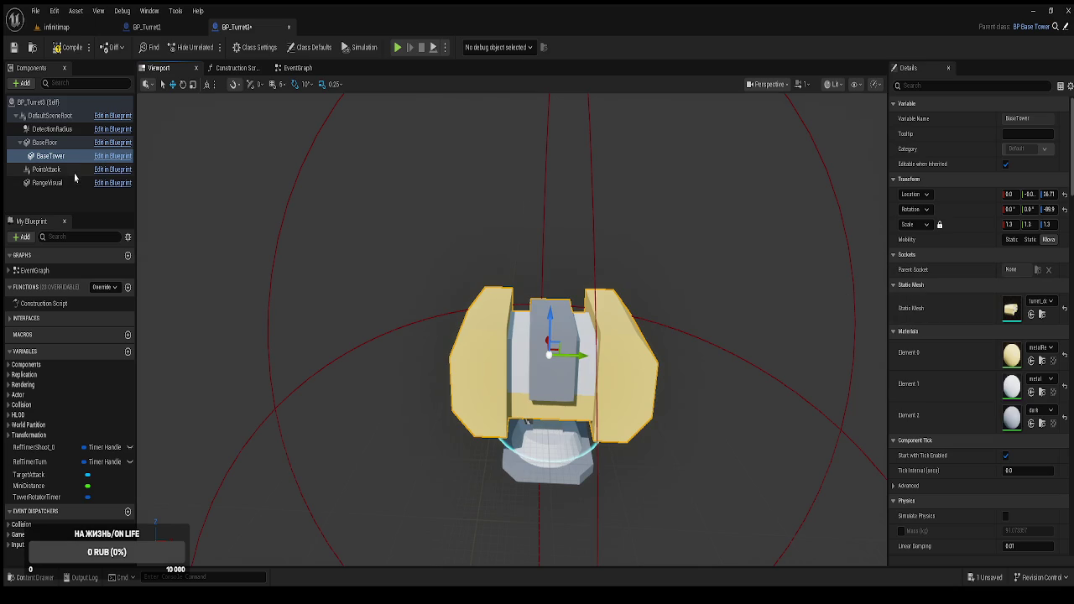
{"action": "left_click", "coordinate": [51, 143]}
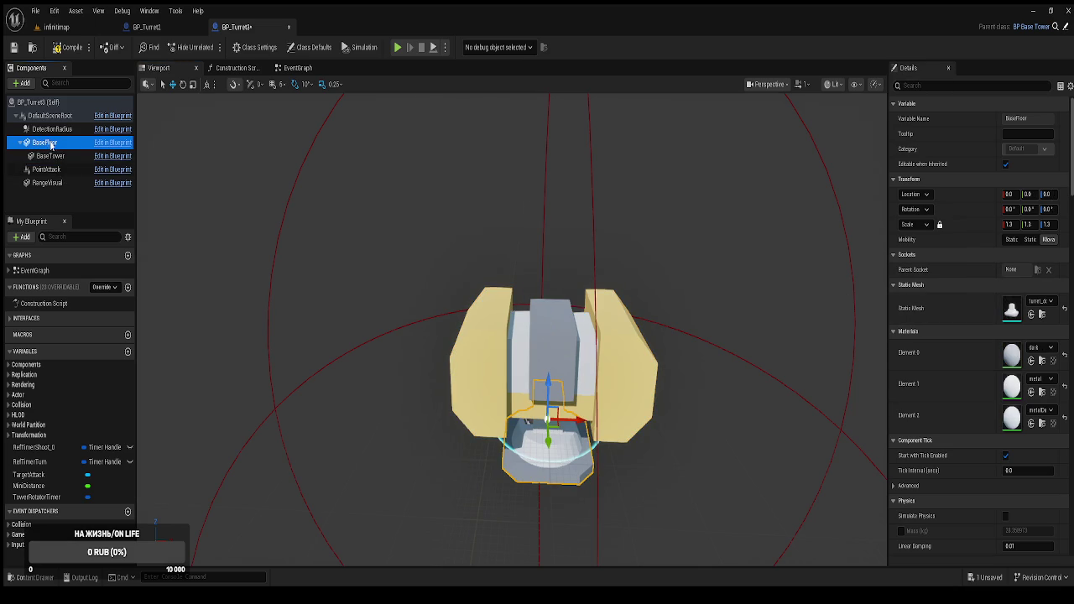
{"action": "left_click", "coordinate": [52, 157]}
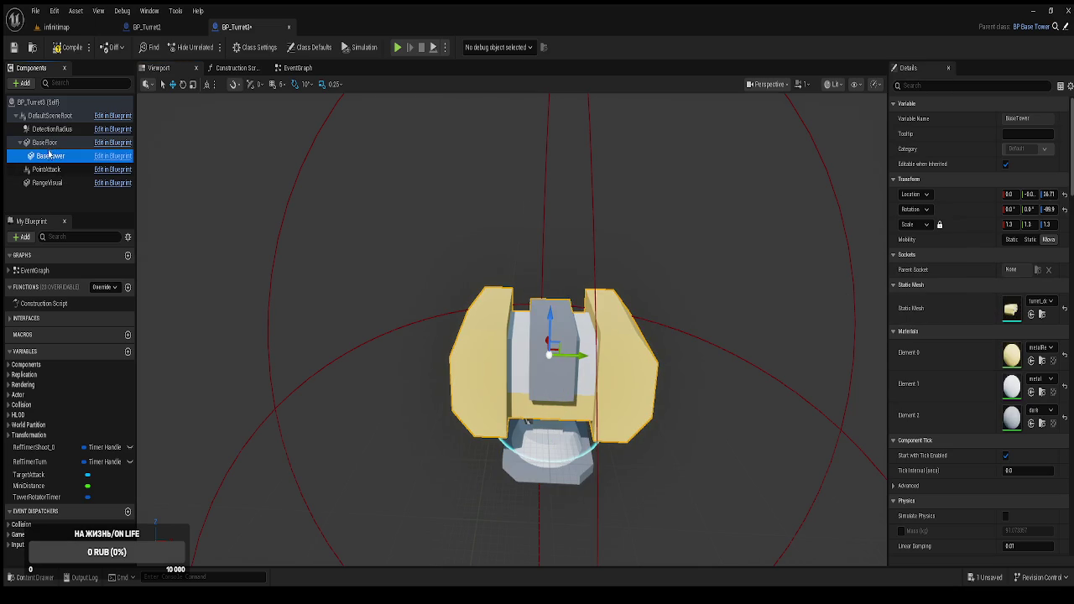
{"action": "left_click", "coordinate": [47, 145]}
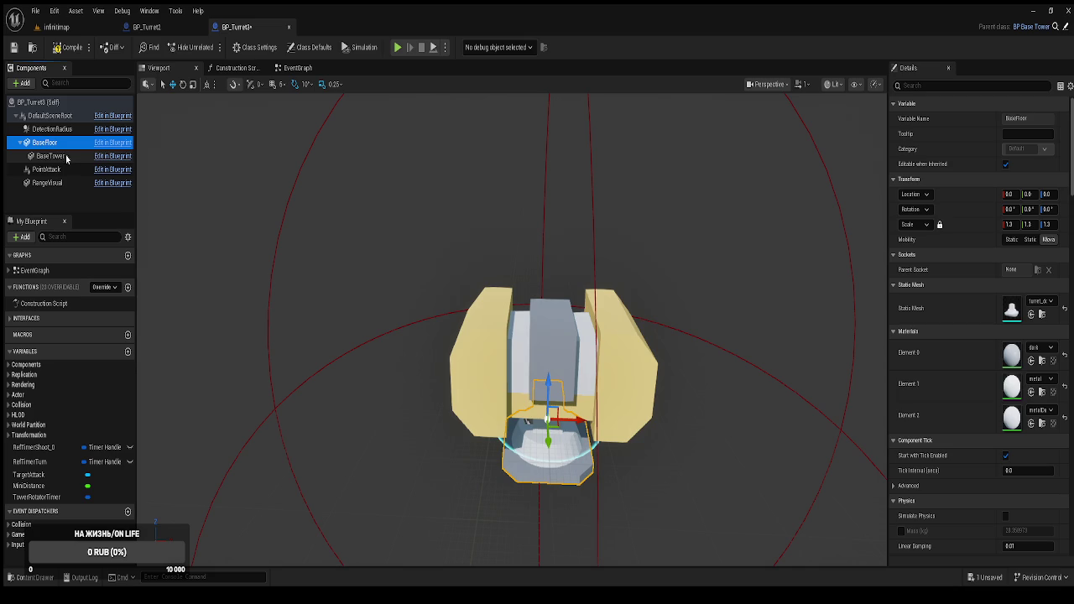
{"action": "scroll", "coordinate": [244, 207], "scroll_direction": "down", "scroll_amount": 5}
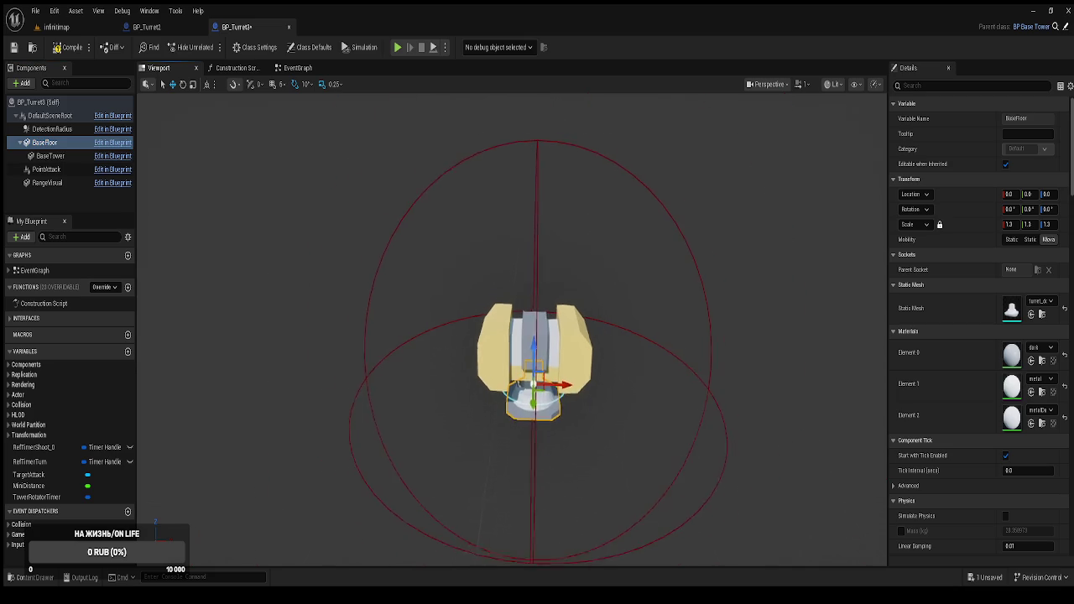
{"action": "left_click", "coordinate": [57, 27]}
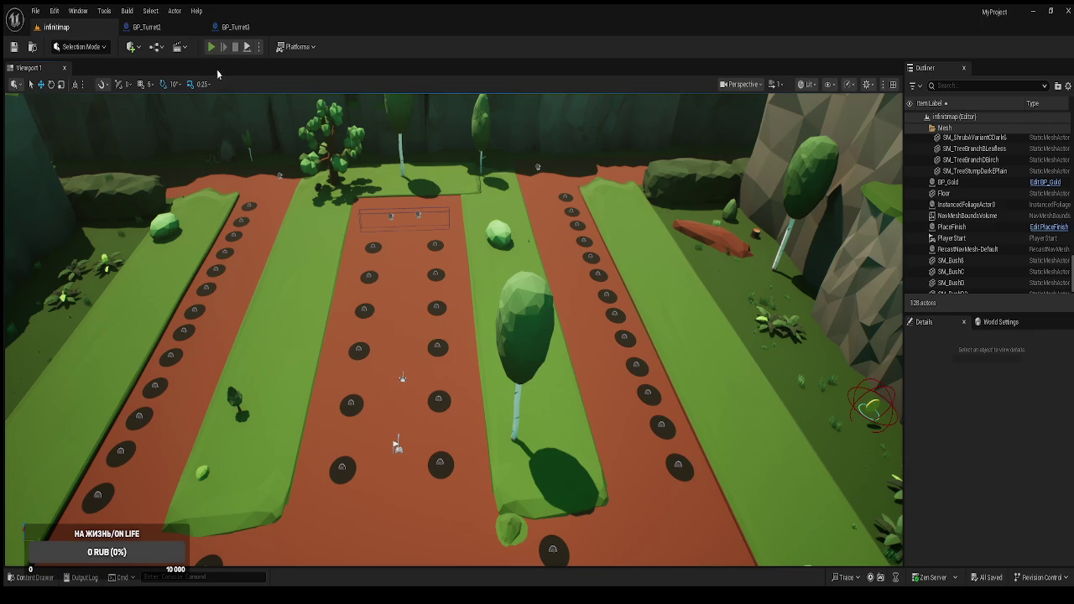
In a play test, place Башня № 1 in a middle-track hole, collect the gold coin, and stop.
{"action": "left_click", "coordinate": [211, 46]}
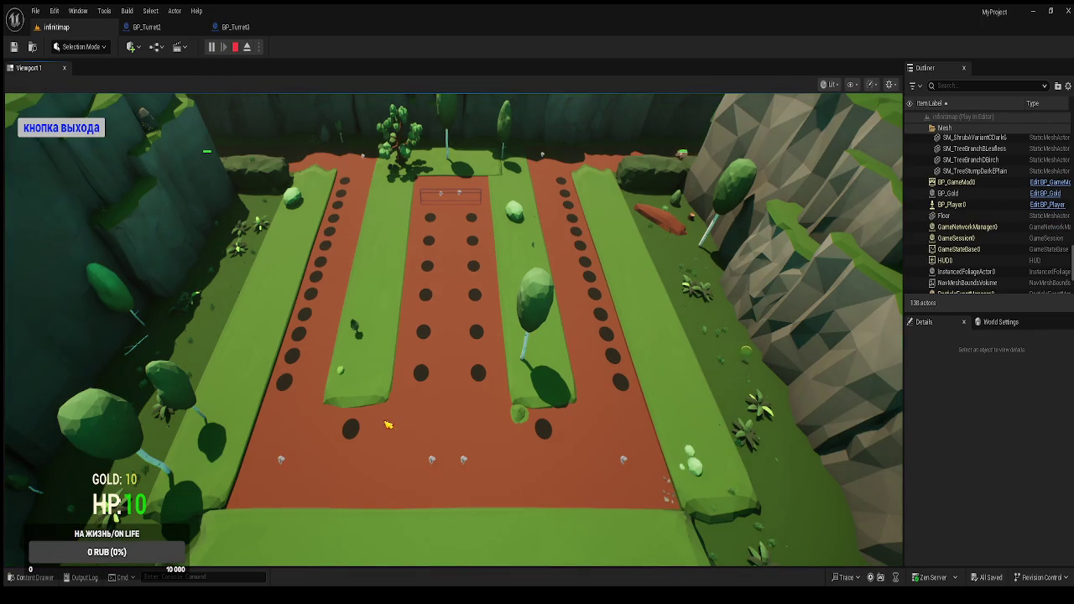
{"action": "left_click", "coordinate": [422, 376]}
{"action": "left_click", "coordinate": [380, 384]}
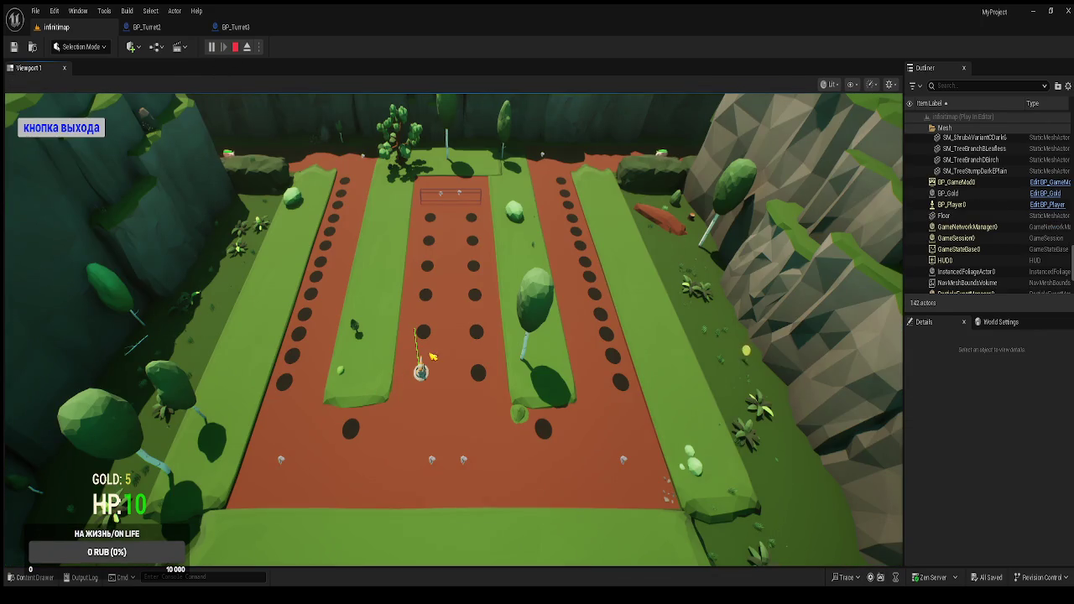
{"action": "left_click", "coordinate": [748, 353]}
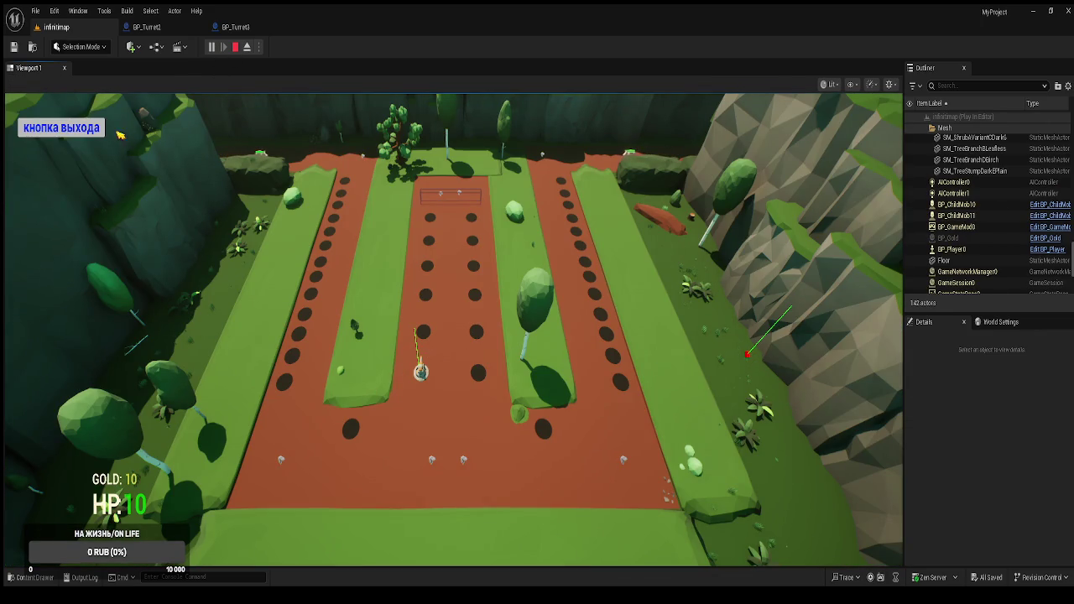
{"action": "left_click", "coordinate": [93, 128]}
{"action": "key", "text": "ctrl+space"}
Drag another BP_Gold pickup into the level, place it along the left green strip, and replay.
{"action": "left_click_drag", "start_coordinate": [509, 336], "coordinate": [352, 182]}
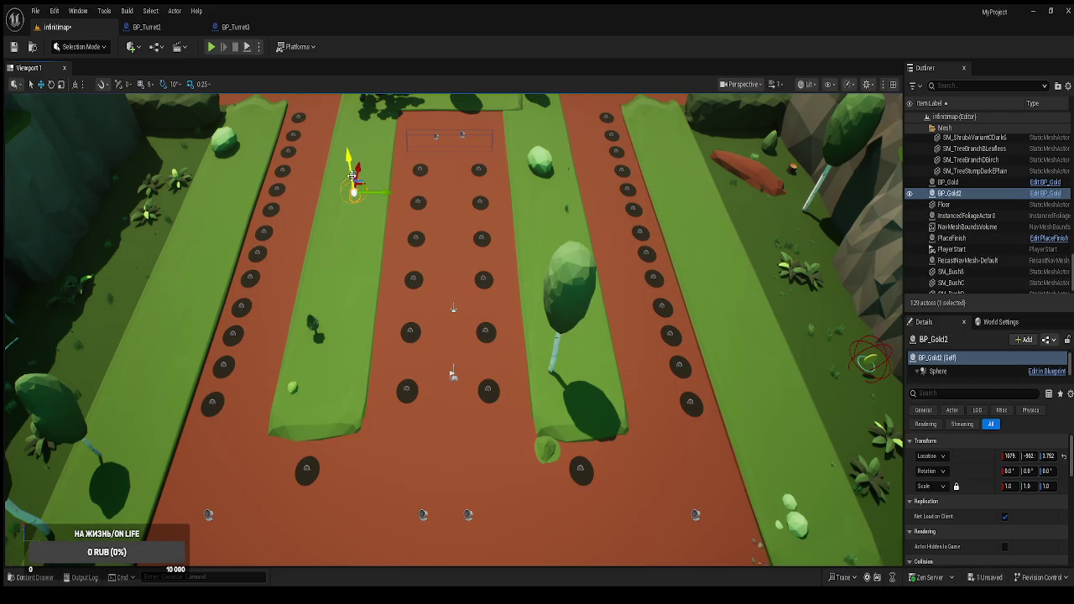
{"action": "mouse_move", "coordinate": [355, 154]}
{"action": "left_mouse_down"}
{"action": "mouse_move", "coordinate": [340, 244]}
{"action": "mouse_move", "coordinate": [328, 252]}
{"action": "mouse_move", "coordinate": [359, 144]}
{"action": "left_mouse_up"}
{"action": "left_click", "coordinate": [213, 47]}
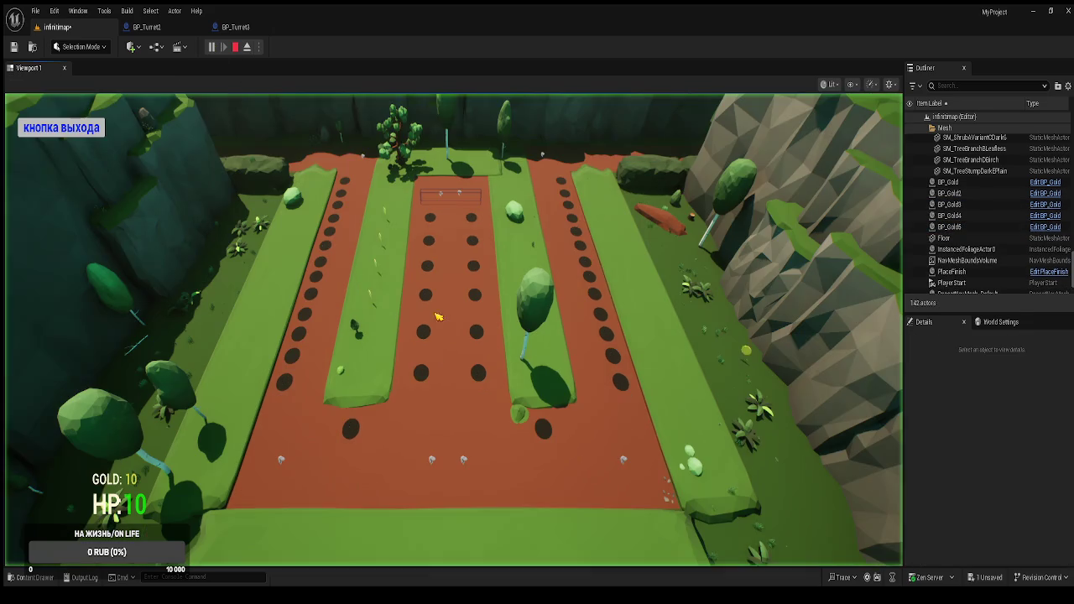
Buy Башня № 1, 2 and 3 in three holes, cancel a fourth menu, and watch them fire.
{"action": "left_click", "coordinate": [415, 376]}
{"action": "left_click", "coordinate": [363, 390]}
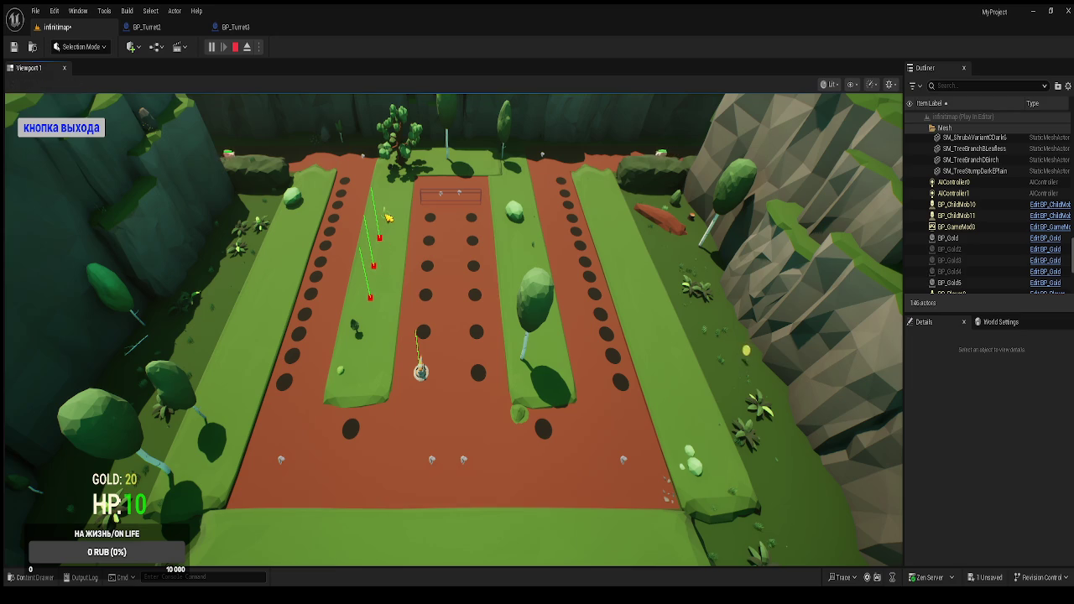
{"action": "left_click", "coordinate": [428, 296]}
{"action": "left_click", "coordinate": [426, 398]}
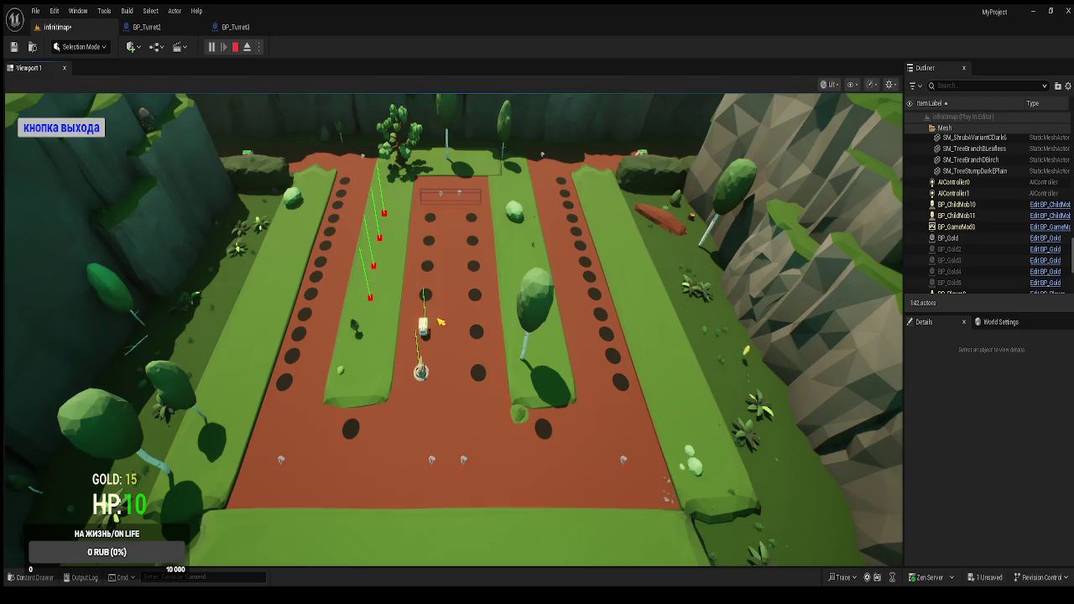
{"action": "left_click", "coordinate": [429, 295]}
{"action": "left_click", "coordinate": [563, 388]}
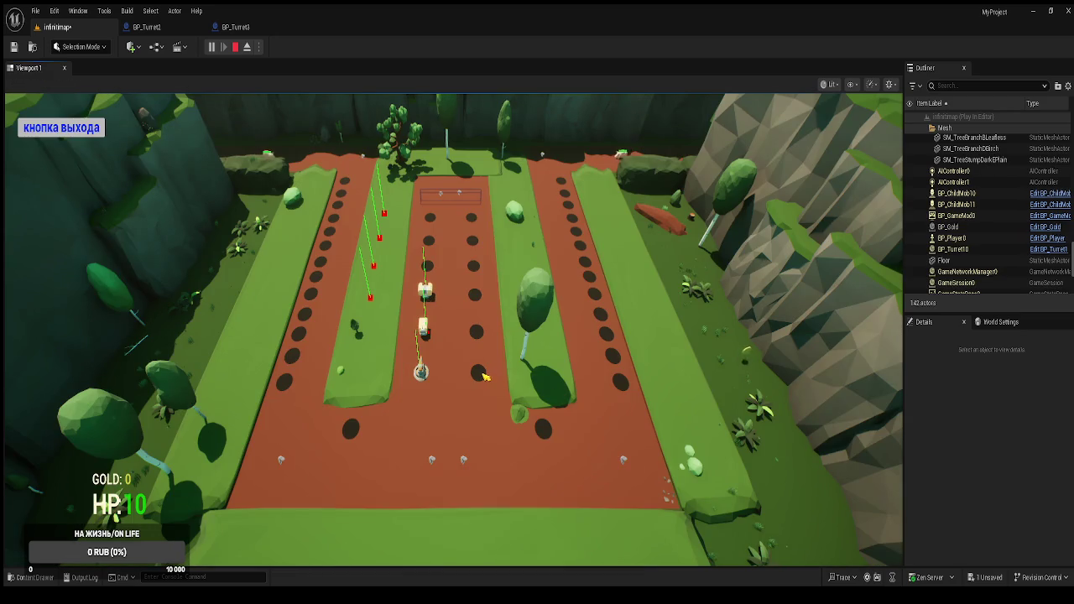
{"action": "left_click", "coordinate": [479, 375]}
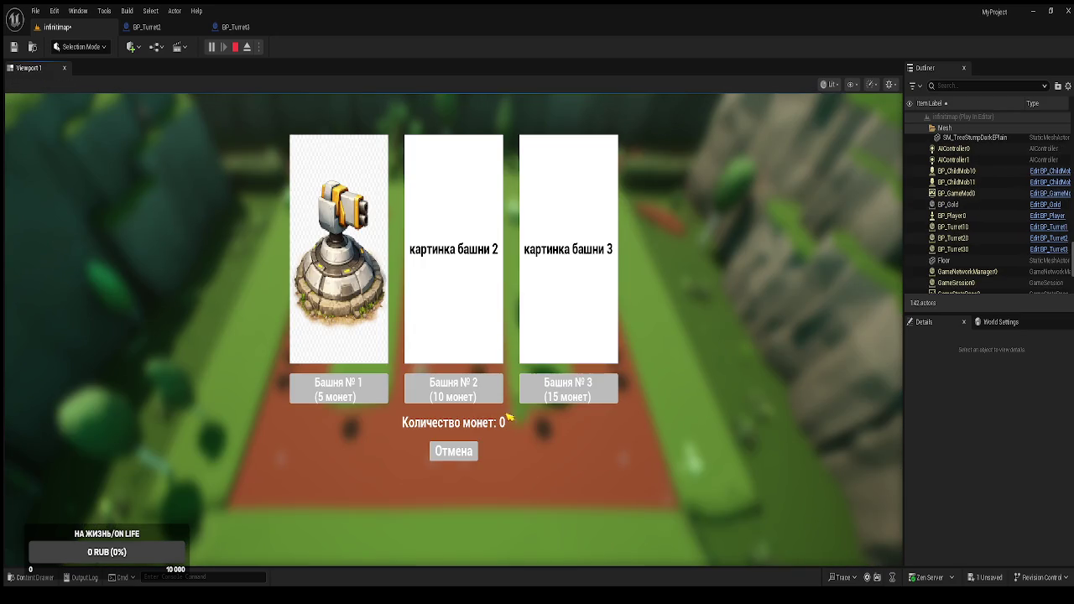
{"action": "left_click", "coordinate": [453, 452]}
{"action": "left_click", "coordinate": [247, 46]}
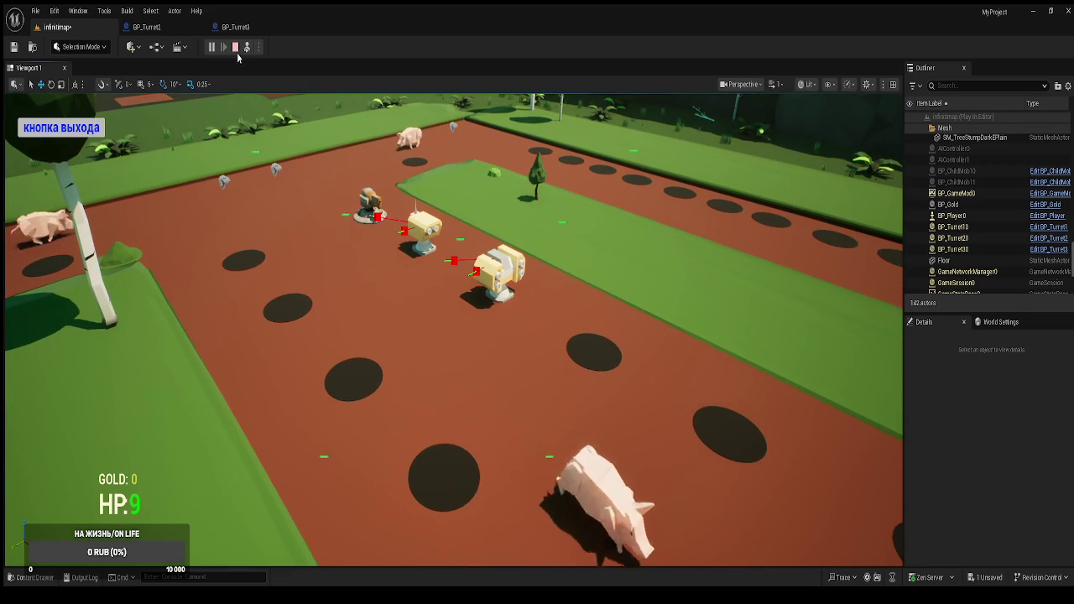
{"action": "left_click", "coordinate": [236, 47]}
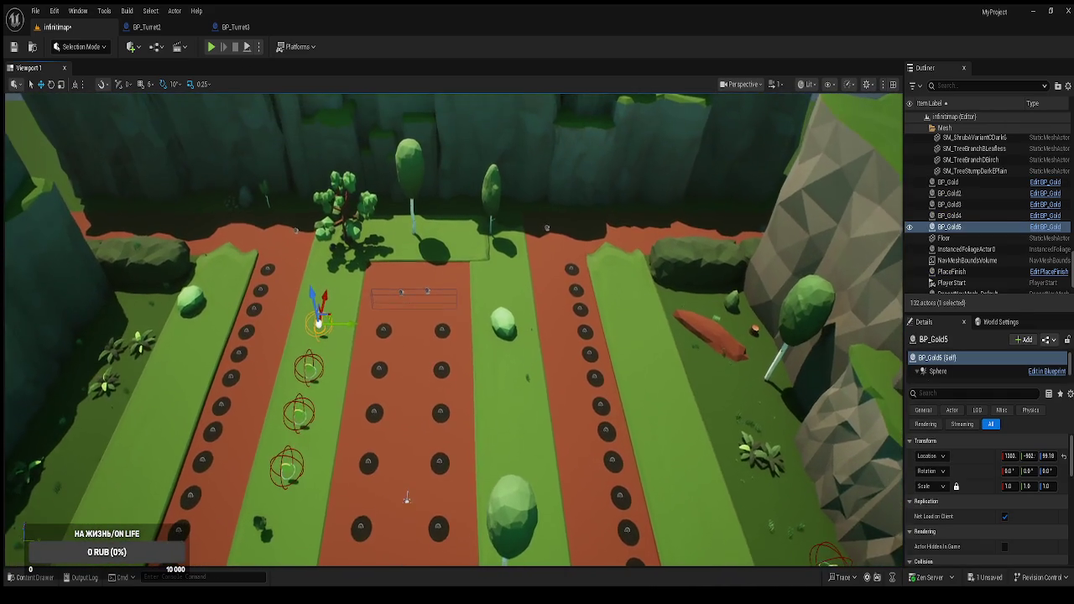
Zoom and orbit the viewport across the infinimap level toward the right cliff.
{"action": "scroll", "coordinate": [313, 188], "scroll_direction": "down", "scroll_amount": 3}
{"action": "mouse_move", "coordinate": [313, 188]}
{"action": "left_mouse_down"}
{"action": "mouse_move", "coordinate": [406, 162]}
{"action": "mouse_move", "coordinate": [470, 168]}
{"action": "mouse_move", "coordinate": [503, 252]}
{"action": "mouse_move", "coordinate": [527, 422]}
{"action": "left_mouse_up"}
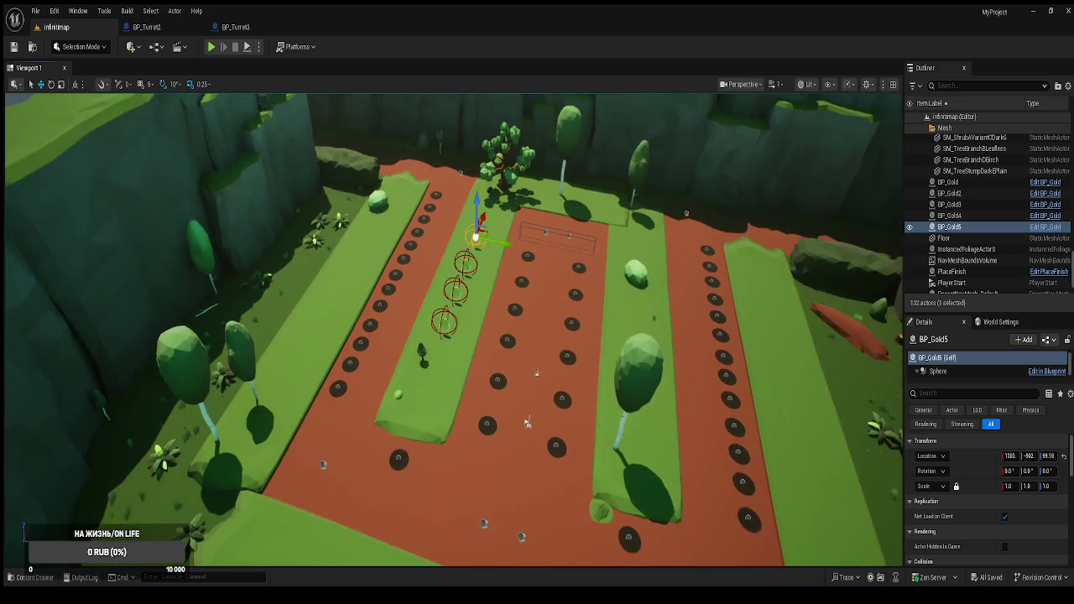
{"action": "scroll", "coordinate": [527, 423], "scroll_direction": "down", "scroll_amount": 2}
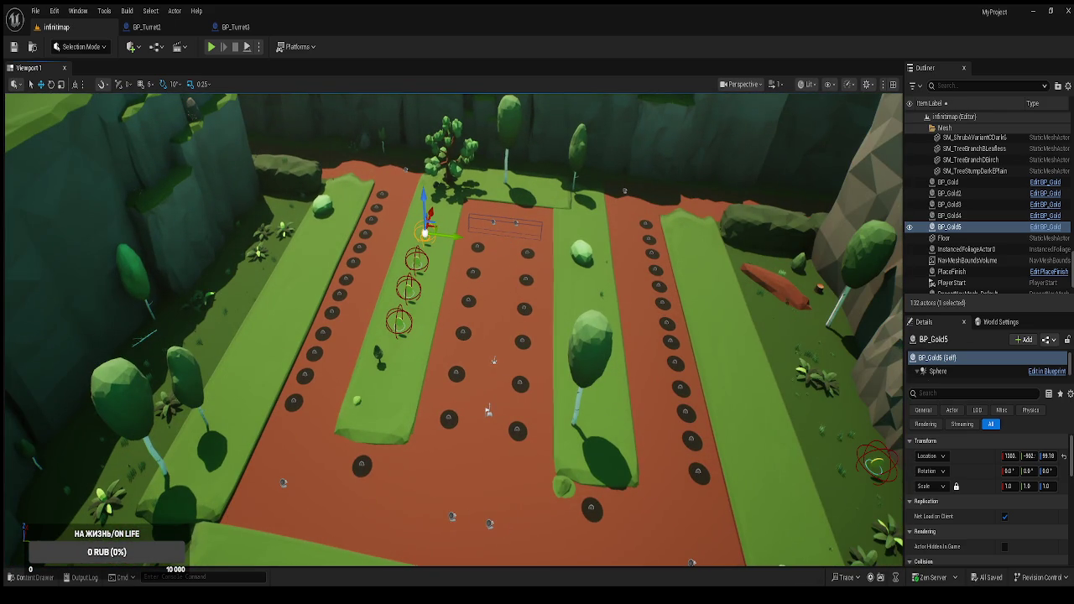